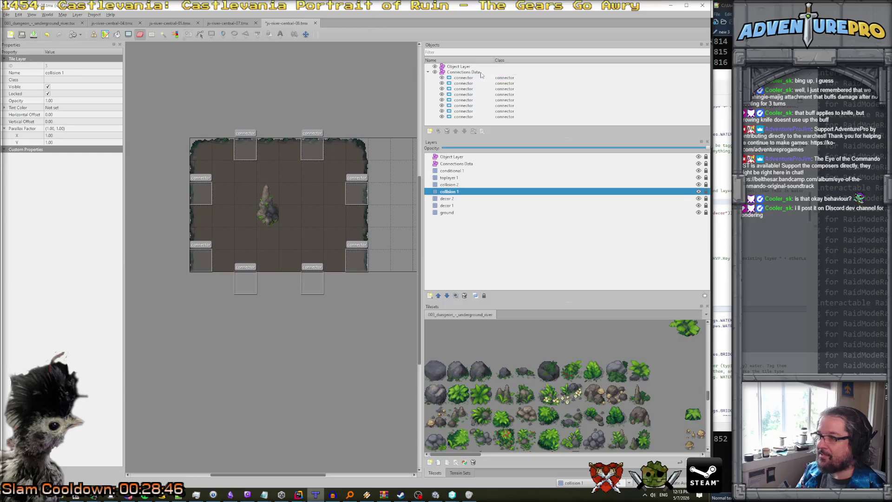
# - Delete the bottom and lower-side connector objects from the Connections Data layer
pyautogui.click(312, 283)
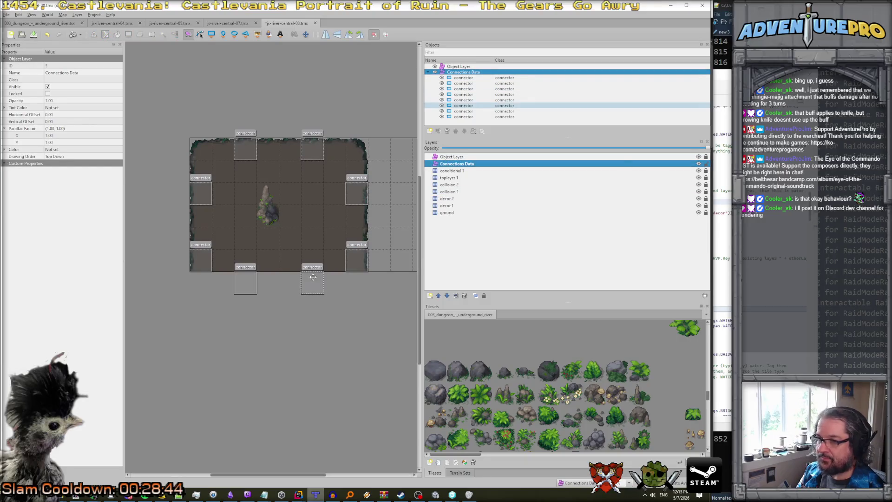
pyautogui.press('Delete')
pyautogui.press('Delete')
pyautogui.click(200, 259)
pyautogui.press('Delete')
pyautogui.click(356, 260)
pyautogui.press('Delete')
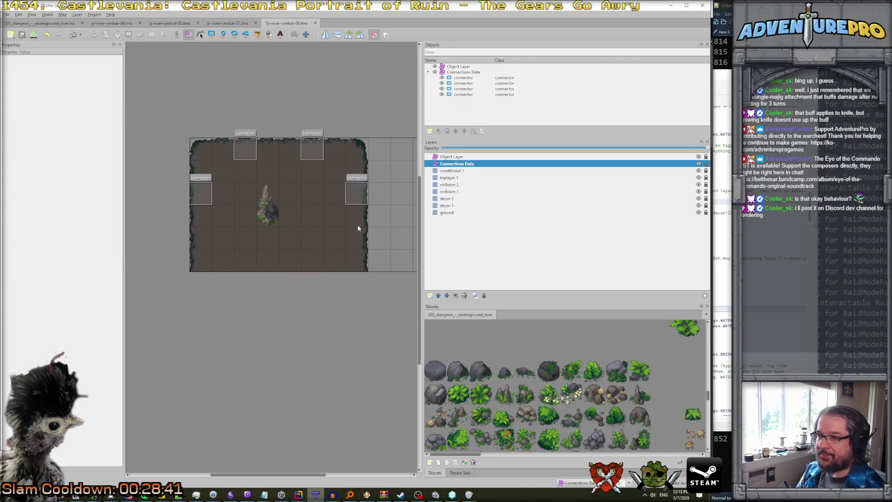
# - Make the ground layer the active layer for painting
pyautogui.scroll(-3, 590, 372)
pyautogui.moveTo(476, 454); pyautogui.dragTo(586, 453)
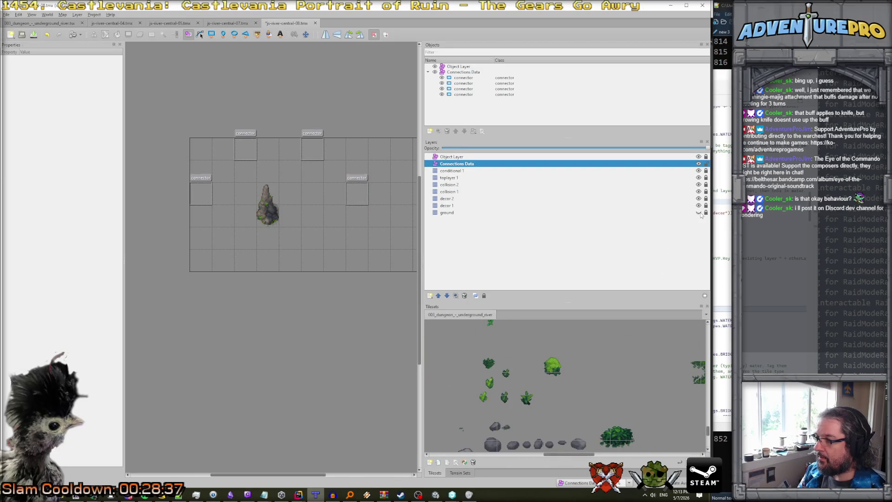
pyautogui.click(453, 213)
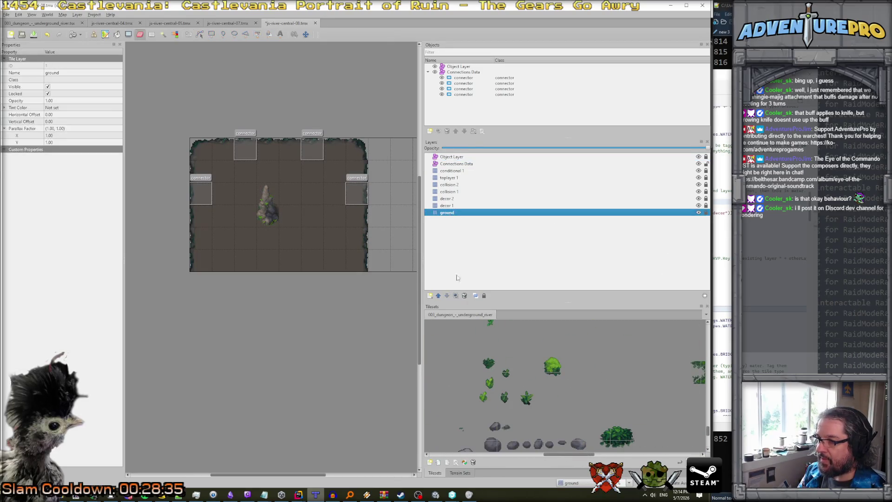
# - Stamp rocky wall pieces at the bottom-left and bottom-right corners and fill the bottom rows
pyautogui.scroll(-3, 537, 437)
pyautogui.hscroll(5, 557, 453)
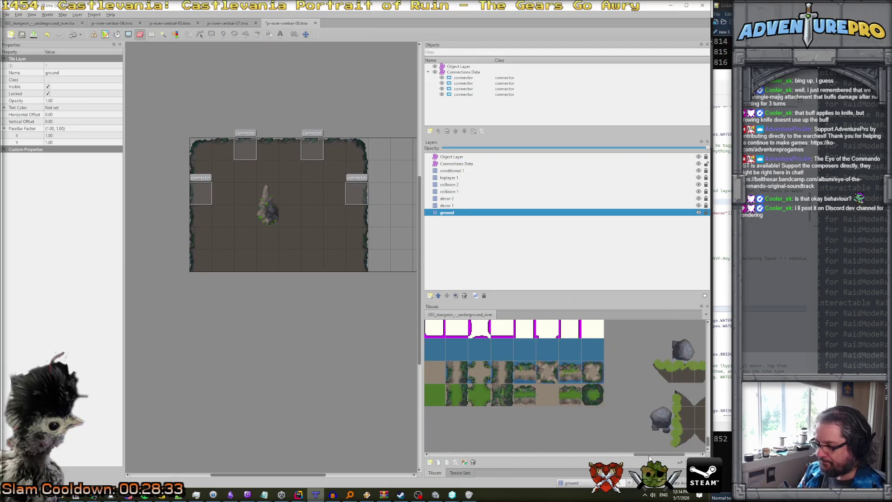
pyautogui.scroll(3, 615, 427)
pyautogui.moveTo(563, 408); pyautogui.dragTo(569, 383)
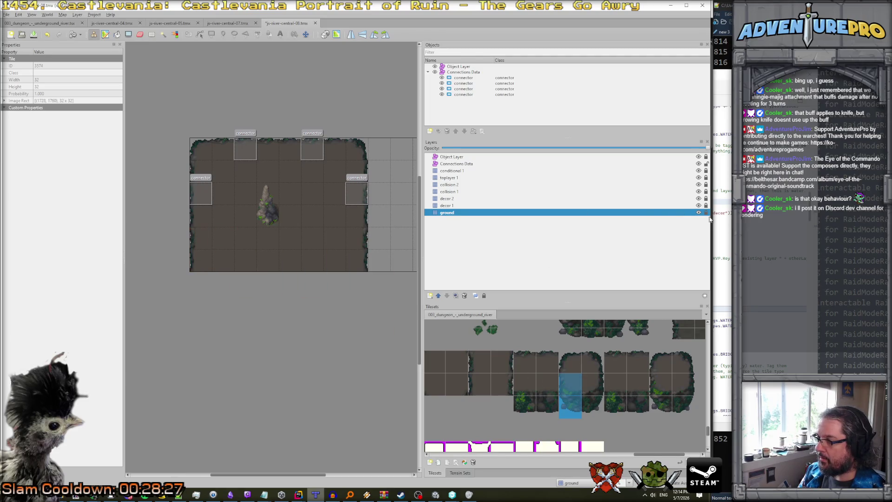
pyautogui.click(204, 255)
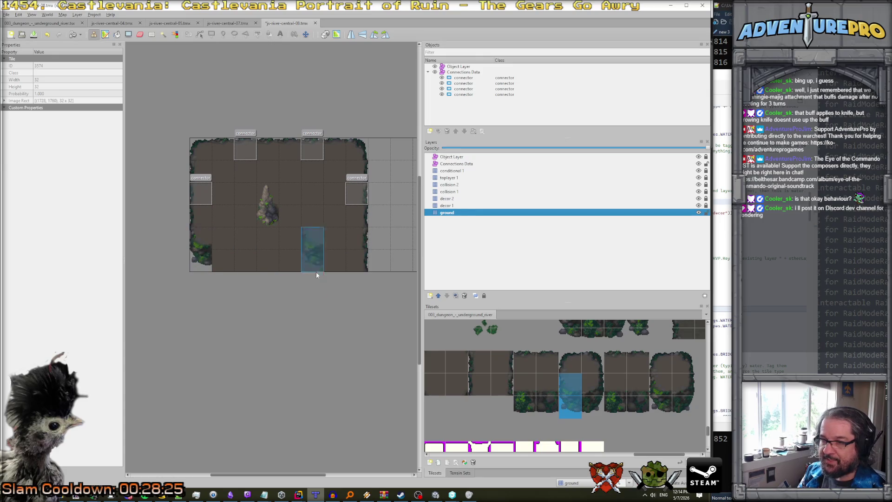
pyautogui.moveTo(592, 384)
pyautogui.mouseDown()
pyautogui.moveTo(592, 407)
pyautogui.moveTo(576, 402)
pyautogui.moveTo(589, 387)
pyautogui.moveTo(621, 409)
pyautogui.moveTo(634, 407)
pyautogui.mouseUp()
pyautogui.click(367, 263)
pyautogui.click(620, 384)
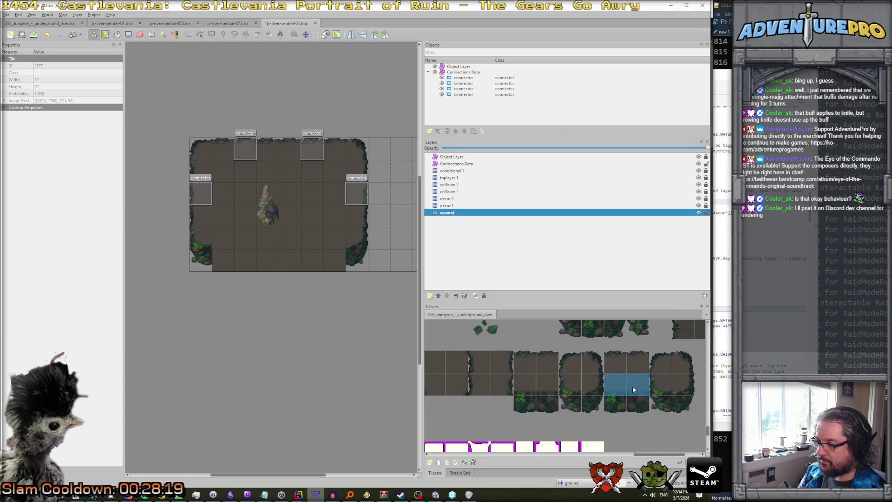
pyautogui.click(248, 265)
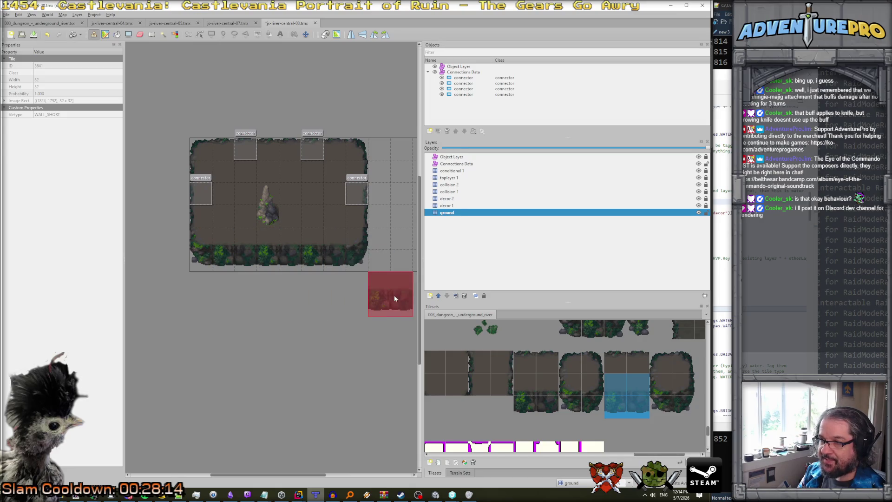
# - Choose a single wall-edge tile from the tileset as the brush
pyautogui.hscroll(5, 390, 307)
pyautogui.scroll(-2, 320, 312)
pyautogui.hscroll(-3, 319, 312)
pyautogui.scroll(2, 319, 313)
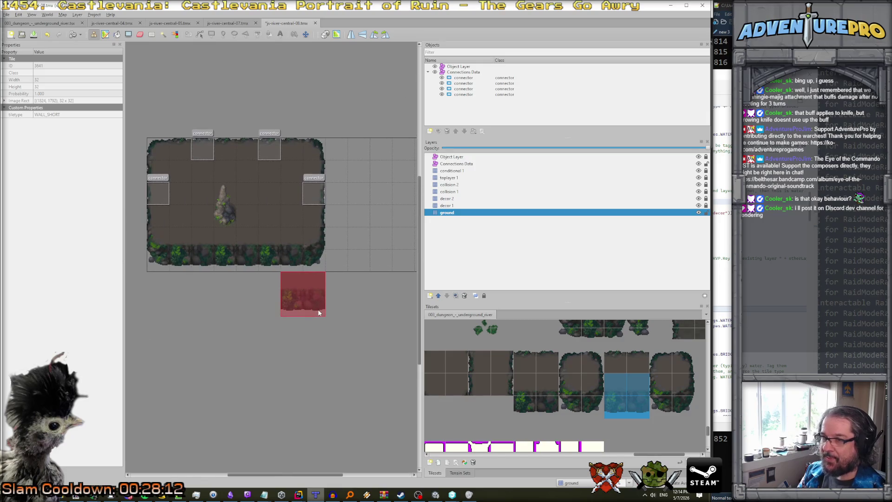
pyautogui.scroll(-2, 319, 313)
pyautogui.scroll(-2, 318, 311)
pyautogui.scroll(2, 329, 316)
pyautogui.scroll(-2, 336, 321)
pyautogui.scroll(1, 336, 324)
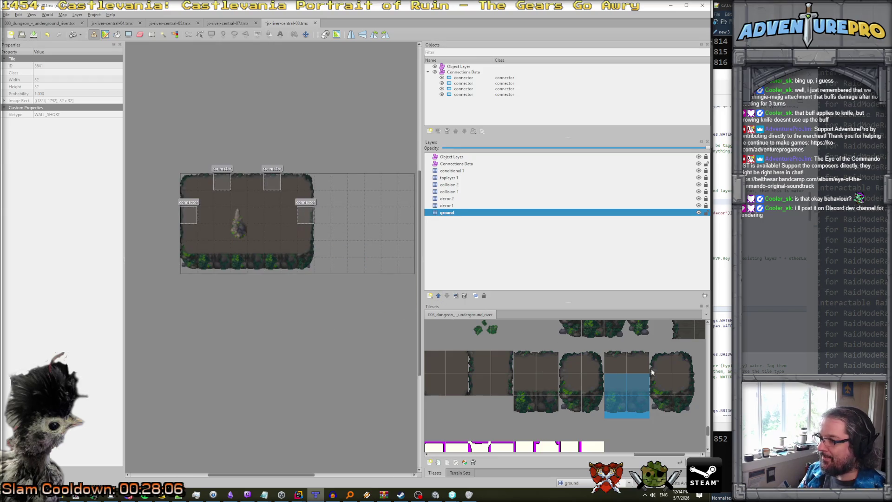
pyautogui.click(678, 366)
pyautogui.scroll(-1, 356, 232)
pyautogui.scroll(1, 355, 232)
pyautogui.click(639, 362)
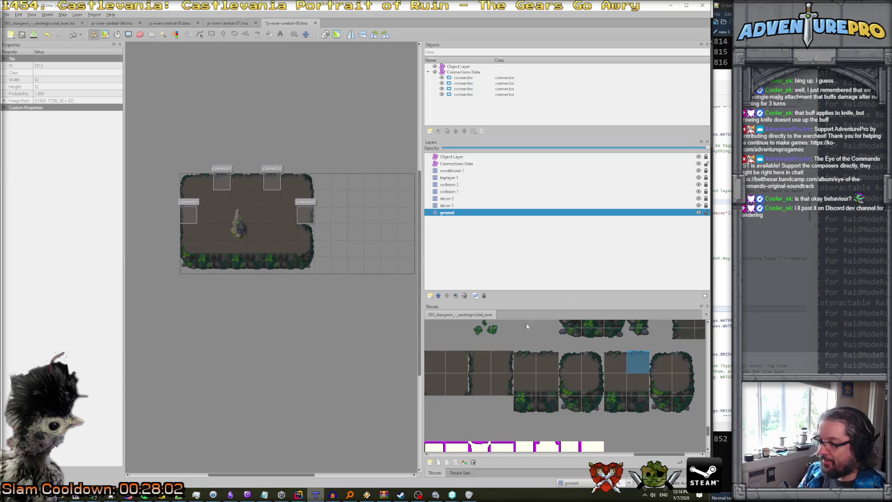
# - Paint a wall-edge tile on the map and pick a two-tile vertical wall piece
pyautogui.click(288, 232)
pyautogui.scroll(1, 343, 256)
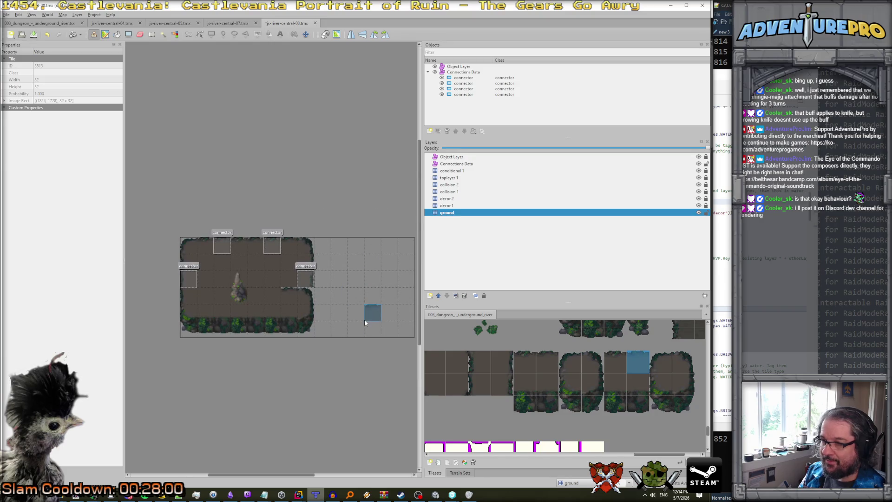
pyautogui.scroll(1, 355, 313)
pyautogui.scroll(-1, 356, 313)
pyautogui.moveTo(615, 387); pyautogui.dragTo(618, 406)
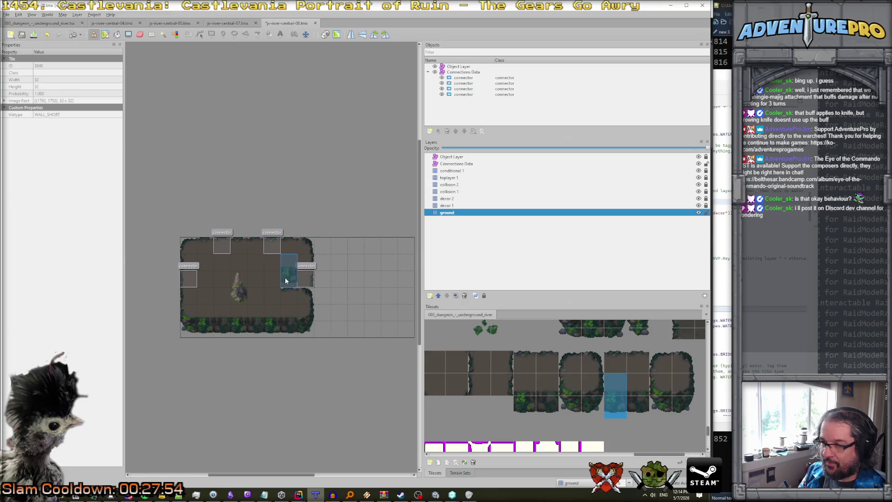
pyautogui.moveTo(681, 388); pyautogui.dragTo(684, 406)
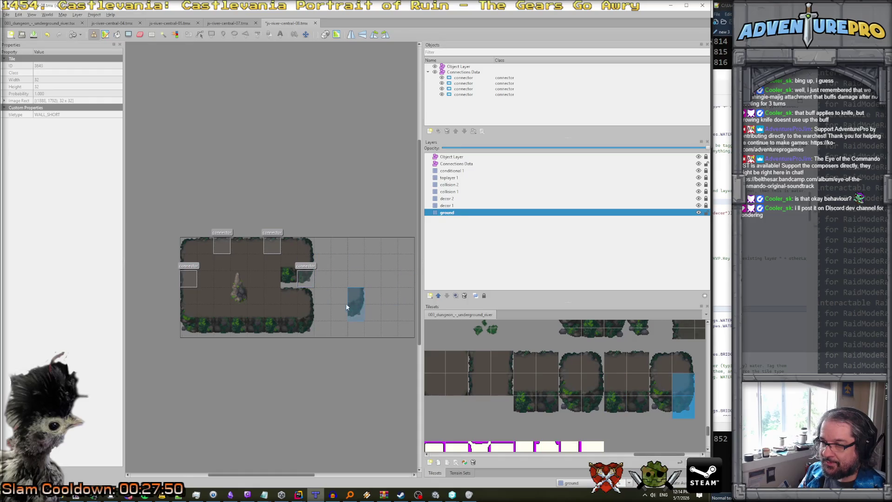
# - Fill the gap left of the inner foliage wall with an edged ground tile
pyautogui.scroll(3, 546, 378)
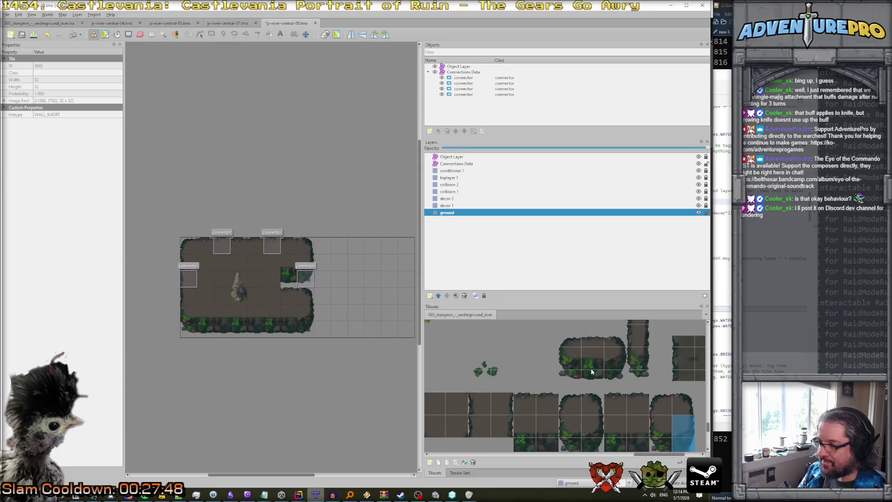
pyautogui.scroll(-2, 592, 372)
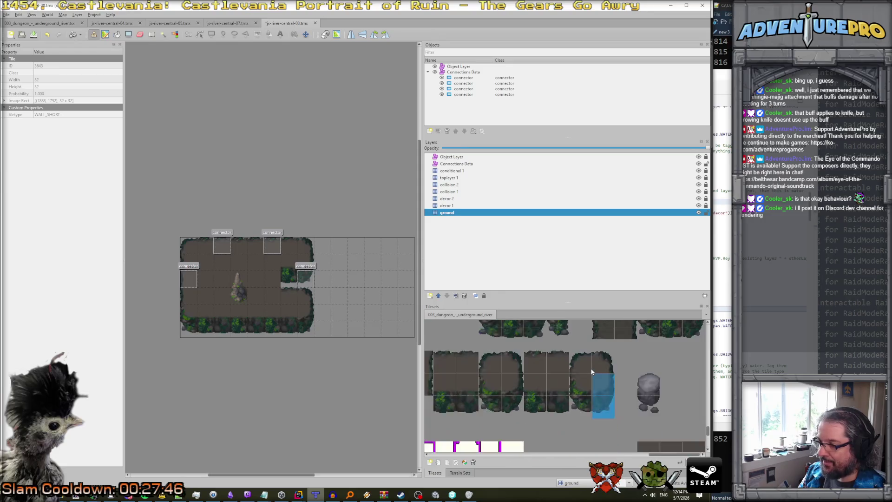
pyautogui.hscroll(-3, 592, 371)
pyautogui.scroll(-2, 592, 372)
pyautogui.hscroll(5, 591, 372)
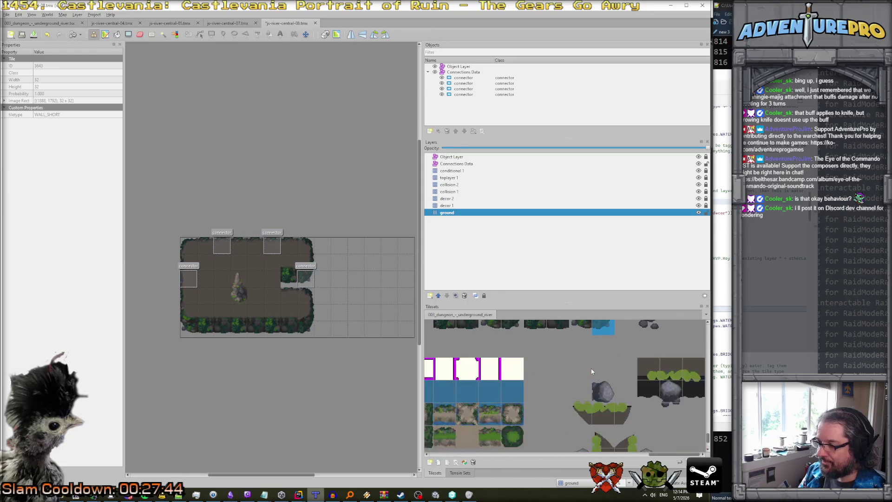
pyautogui.scroll(3, 322, 304)
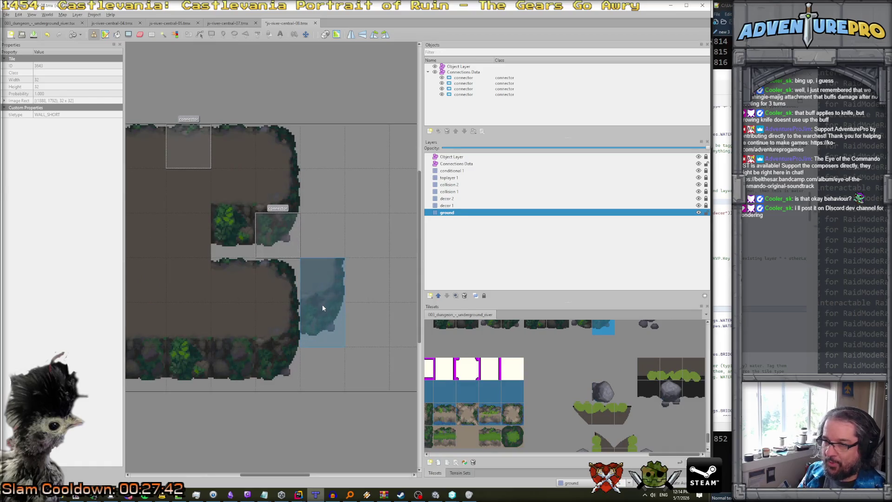
pyautogui.scroll(3, 574, 374)
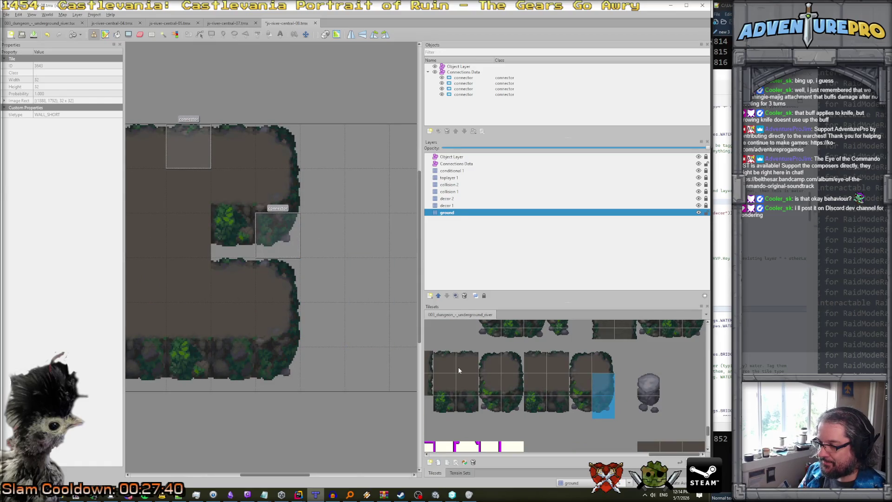
pyautogui.hscroll(-3, 458, 367)
pyautogui.click(540, 366)
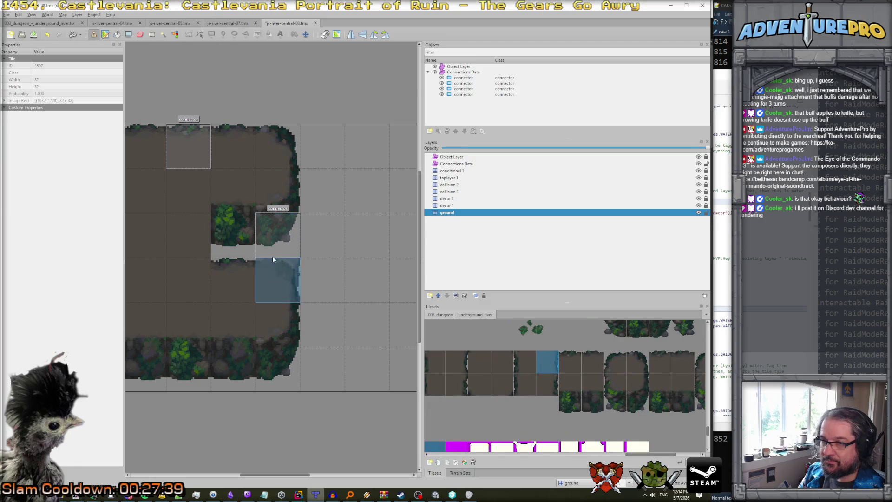
pyautogui.click(199, 229)
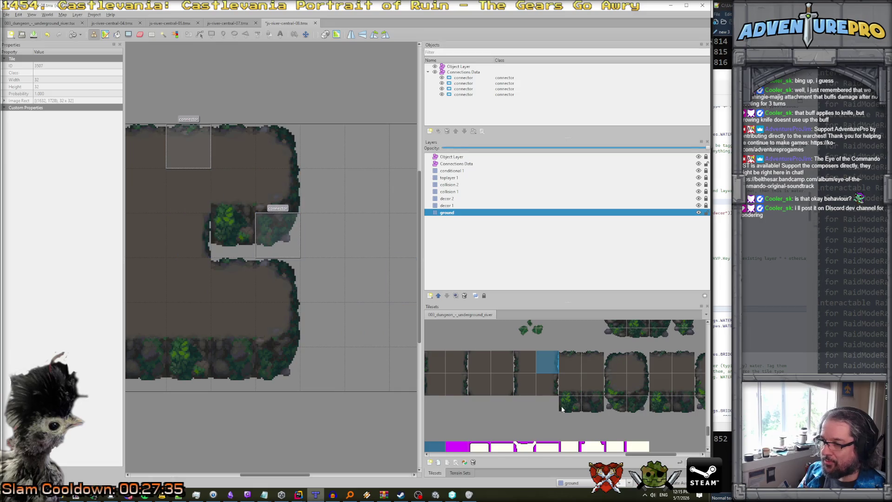
# - Pan the map view horizontally to bring the rock pillar into view
pyautogui.hscroll(5, 564, 407)
pyautogui.scroll(-6, 565, 410)
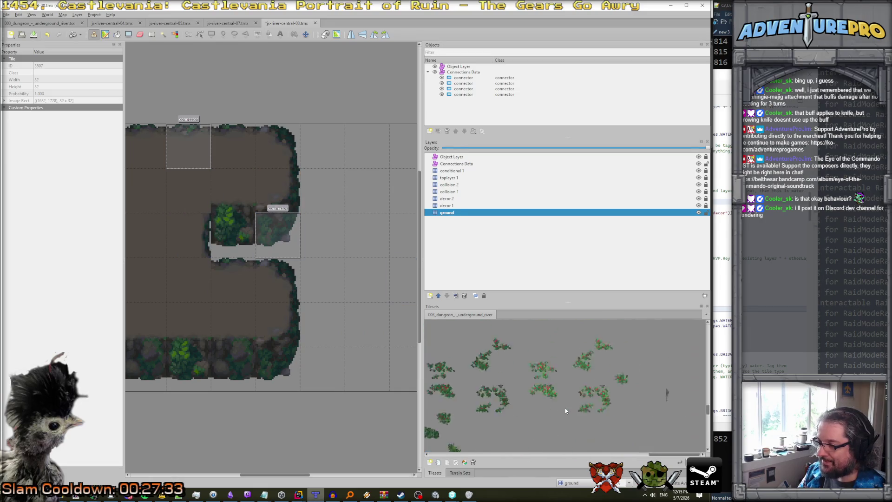
pyautogui.scroll(3, 565, 410)
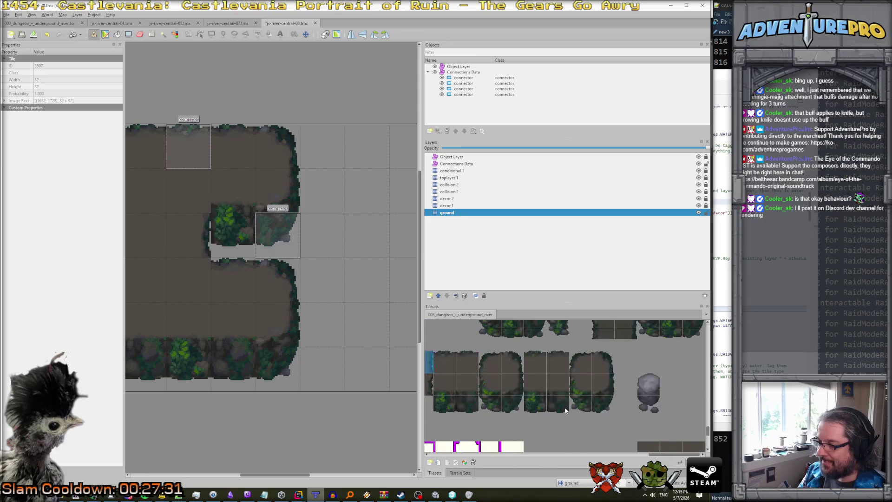
pyautogui.hscroll(-3, 565, 410)
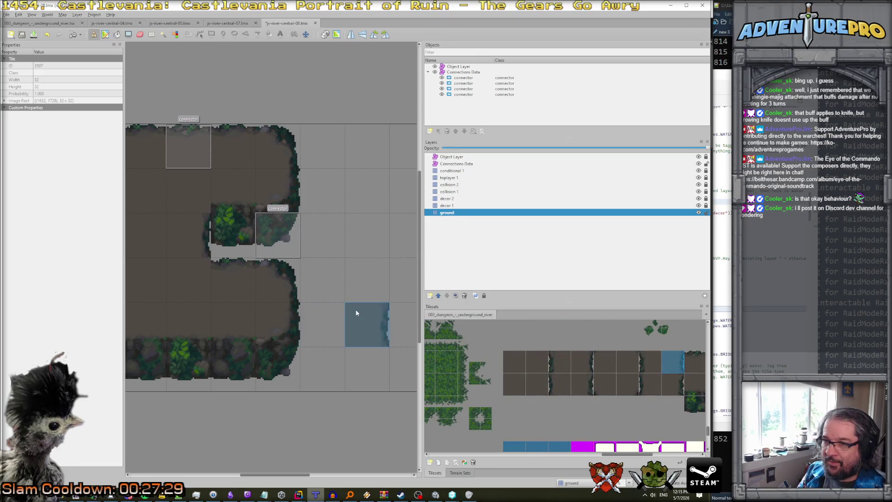
pyautogui.scroll(-3, 551, 385)
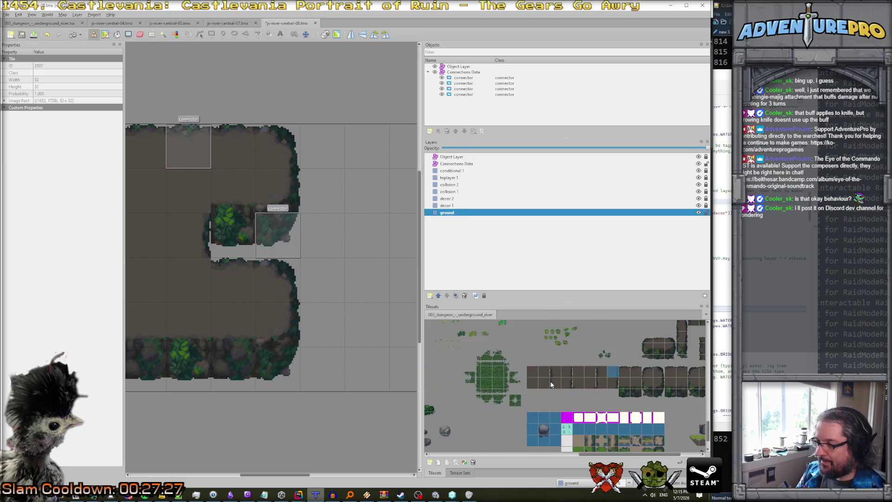
pyautogui.scroll(1, 551, 385)
pyautogui.scroll(-3, 551, 384)
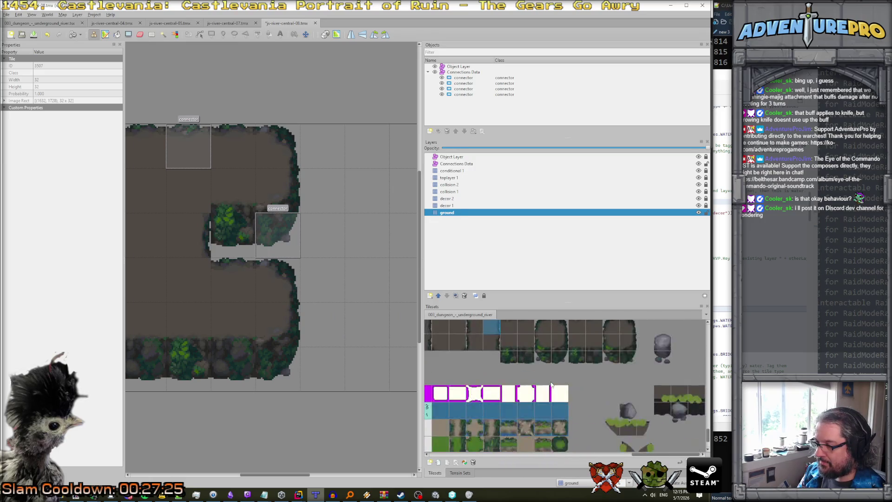
pyautogui.scroll(3, 609, 378)
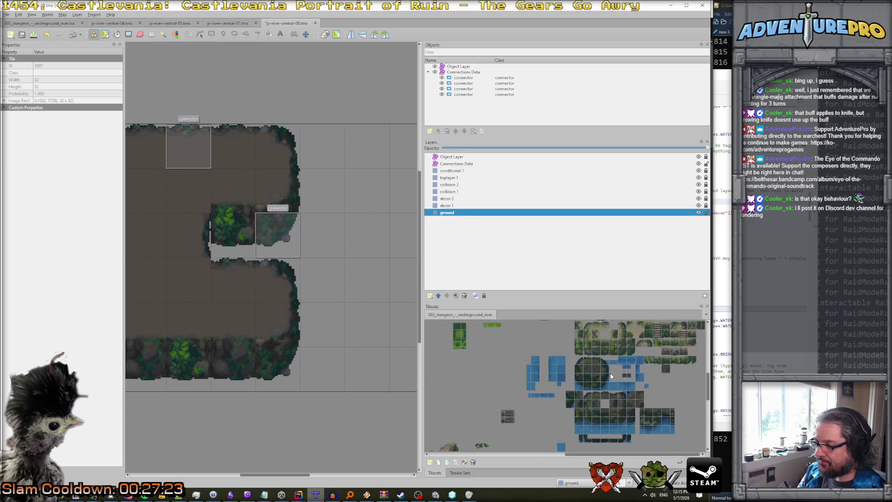
pyautogui.scroll(-3, 610, 373)
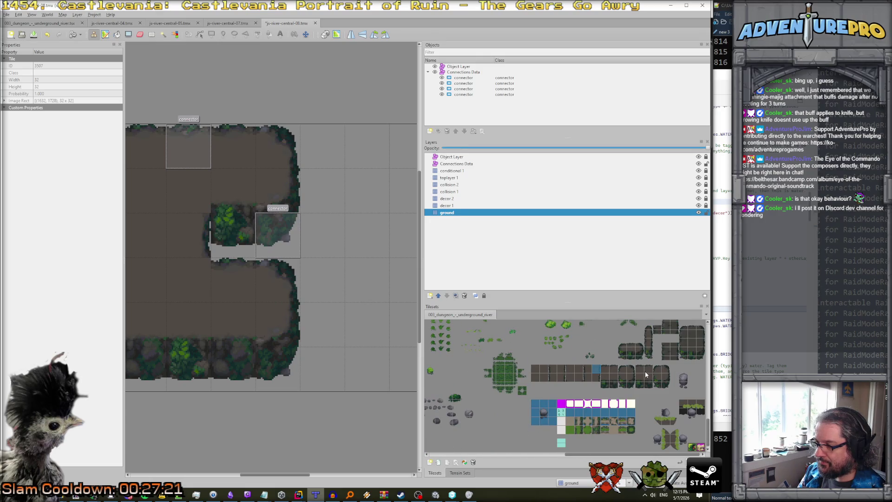
pyautogui.scroll(3, 645, 374)
pyautogui.scroll(2, 625, 363)
pyautogui.scroll(-2, 628, 374)
pyautogui.hscroll(5, 627, 373)
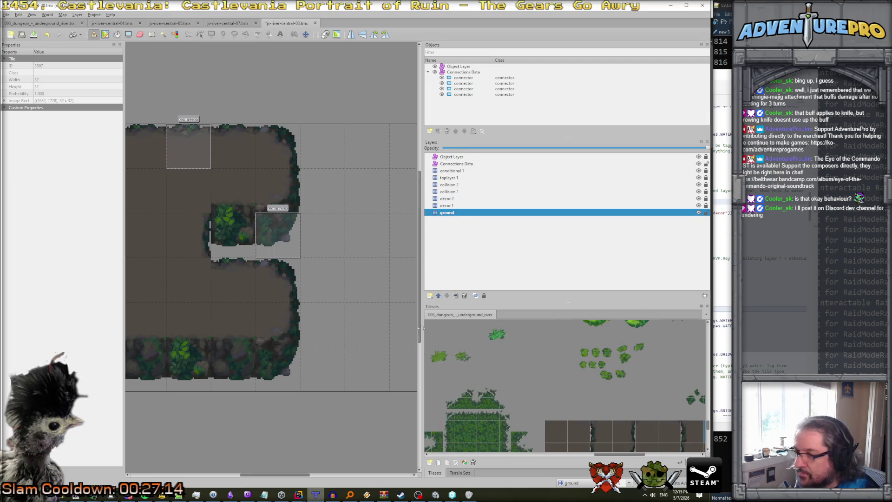
pyautogui.hscroll(-5, 260, 292)
pyautogui.hscroll(2, 266, 289)
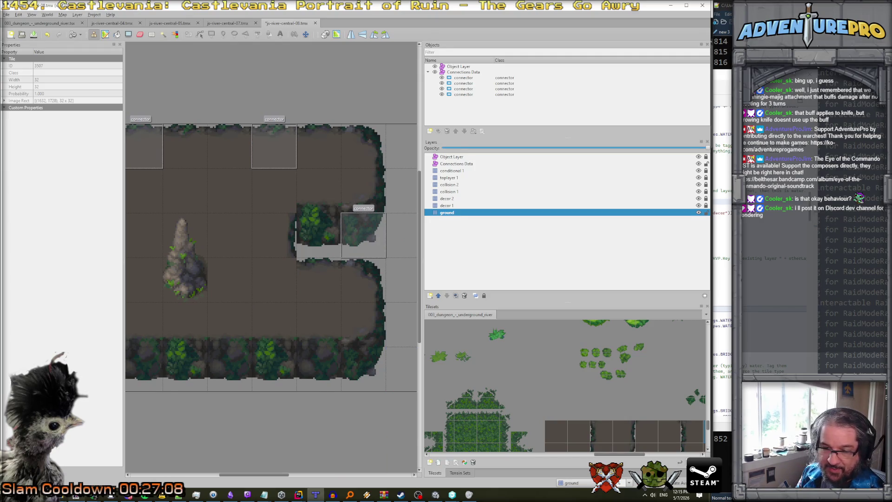
pyautogui.click(74, 496)
# - Paste the captured map as a new image and crop it to the map area
pyautogui.click(22, 16)
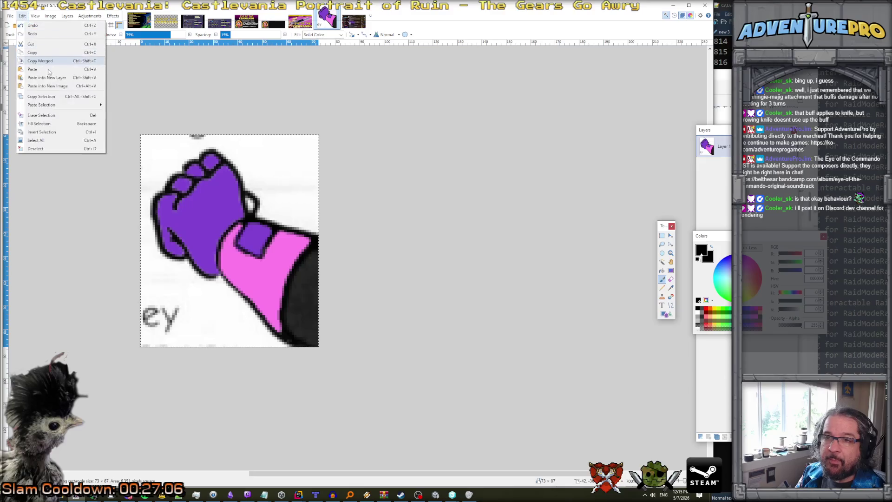
pyautogui.click(49, 86)
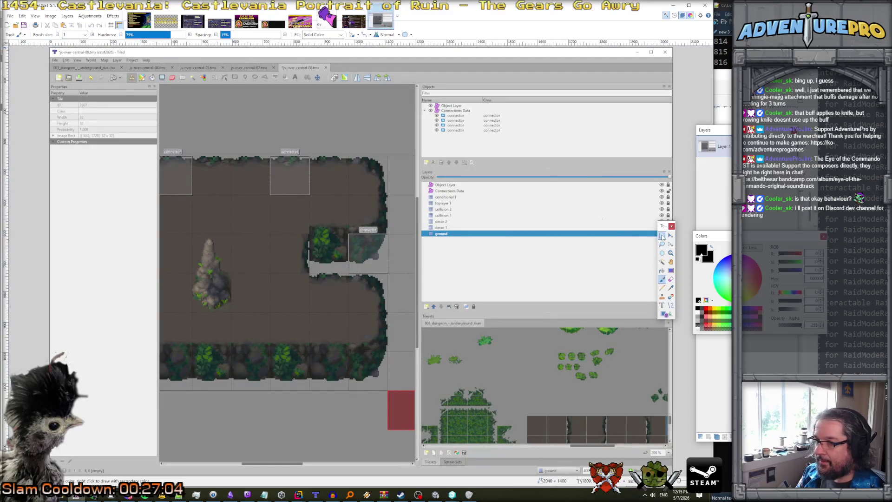
pyautogui.moveTo(156, 151); pyautogui.dragTo(415, 394)
pyautogui.hotkey('ctrl', 'shift', 'x')
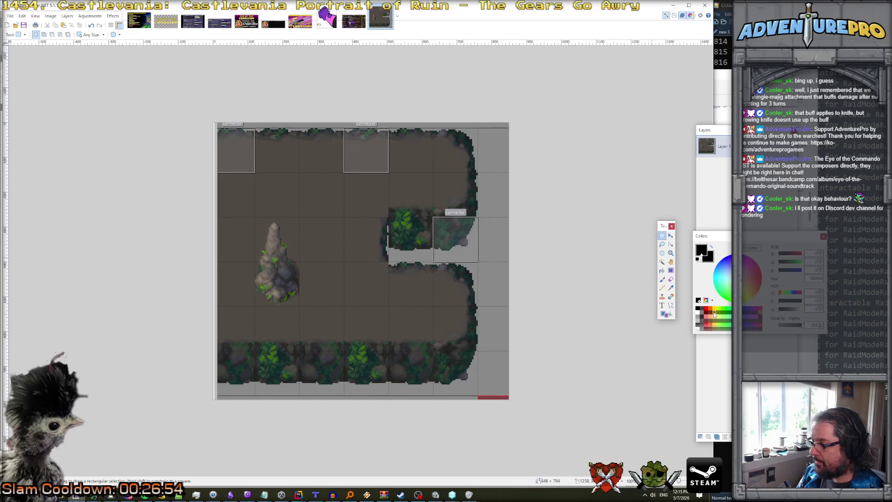
# - Set green as the painting colour and choose the Paintbrush
pyautogui.click(714, 314)
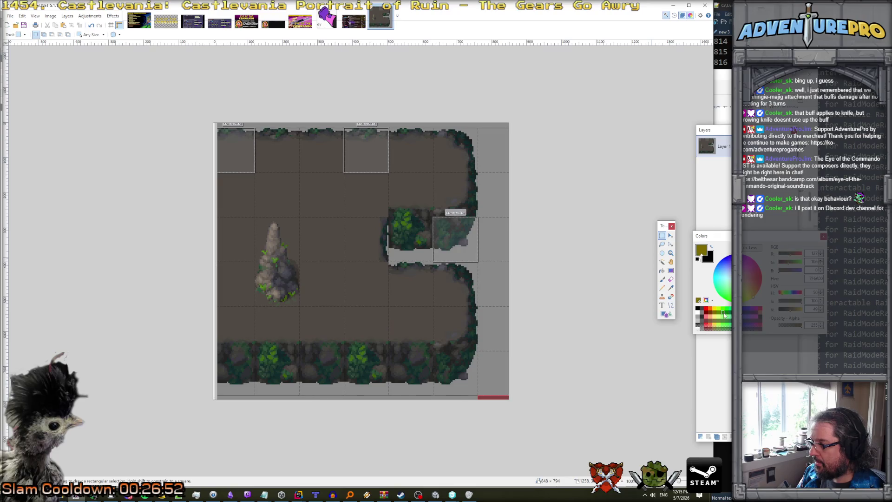
pyautogui.click(662, 278)
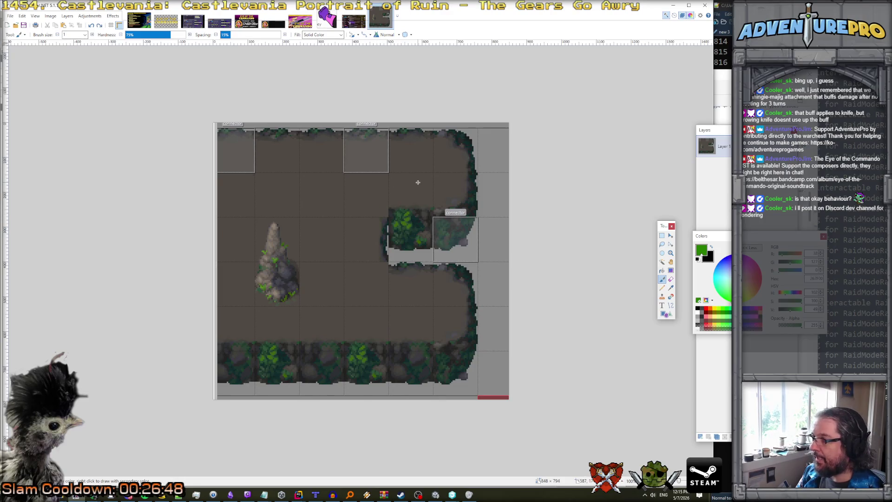
pyautogui.click(67, 16)
# - Add a new markup layer and set the brush size to 12
pyautogui.press('Escape')
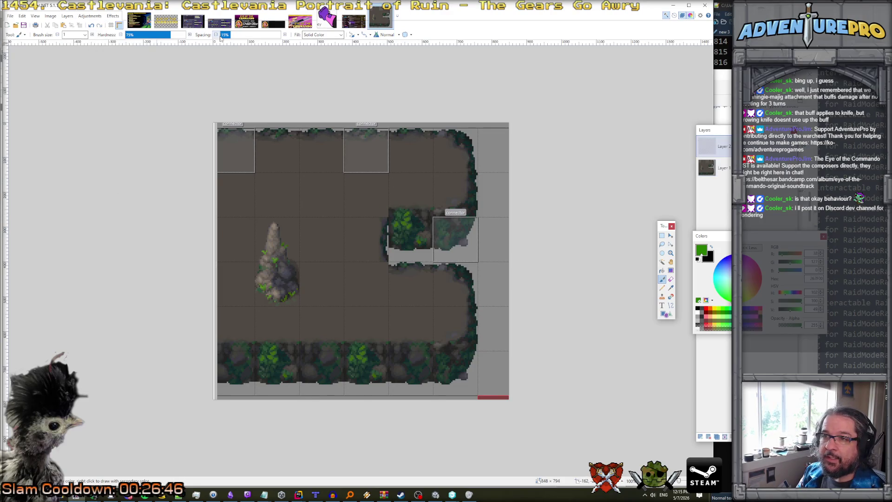
pyautogui.click(85, 35)
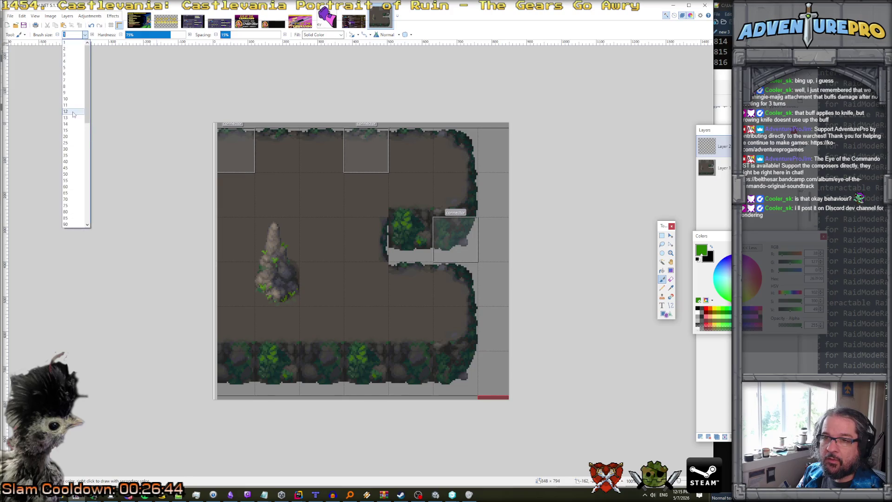
pyautogui.click(74, 112)
# - Paint green marks at the inner wall's top and lower corners, undoing the extra strokes
pyautogui.moveTo(379, 211)
pyautogui.mouseDown()
pyautogui.moveTo(386, 208)
pyautogui.moveTo(381, 218)
pyautogui.moveTo(384, 209)
pyautogui.mouseUp()
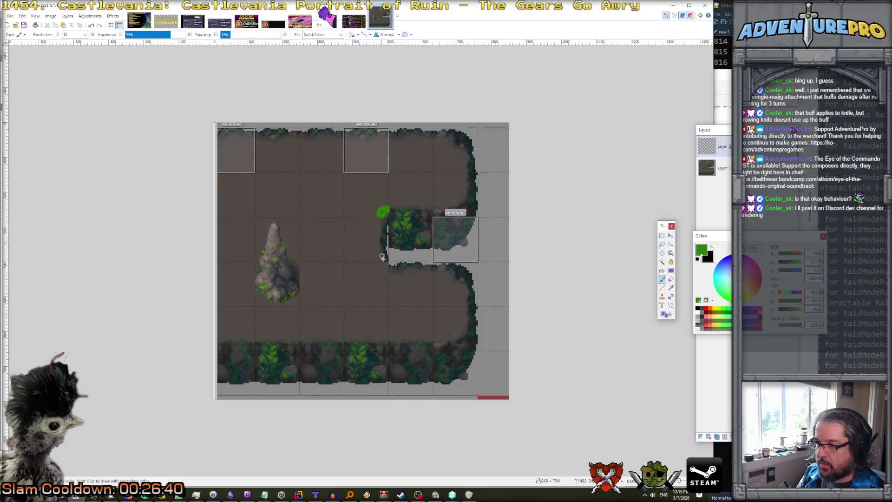
pyautogui.moveTo(378, 261); pyautogui.dragTo(390, 271)
pyautogui.moveTo(301, 209); pyautogui.dragTo(309, 216)
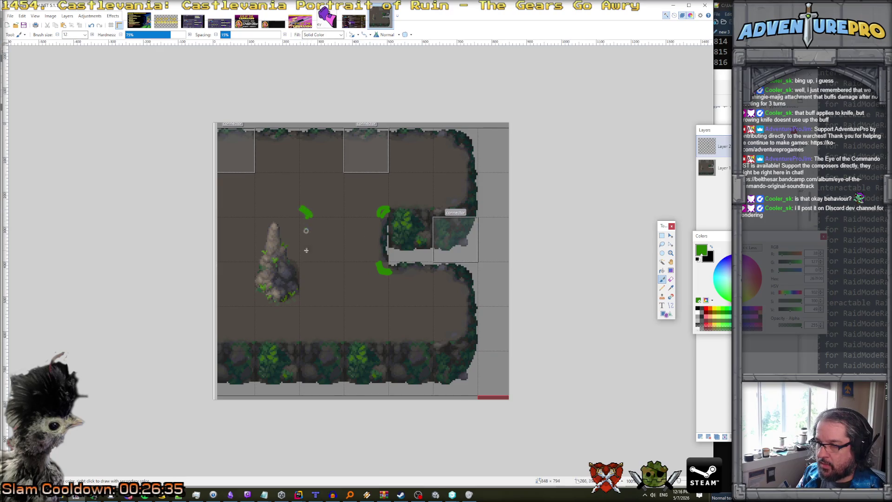
pyautogui.moveTo(302, 270); pyautogui.dragTo(309, 264)
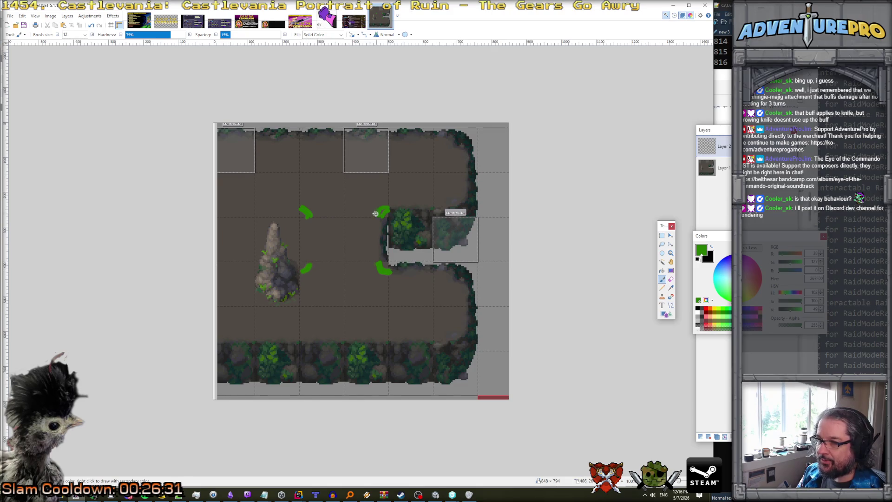
pyautogui.hotkey('ctrl', 'z')
pyautogui.hotkey('ctrl', 'z')
pyautogui.hotkey('ctrl', 'z')
pyautogui.hotkey('ctrl', 'z')
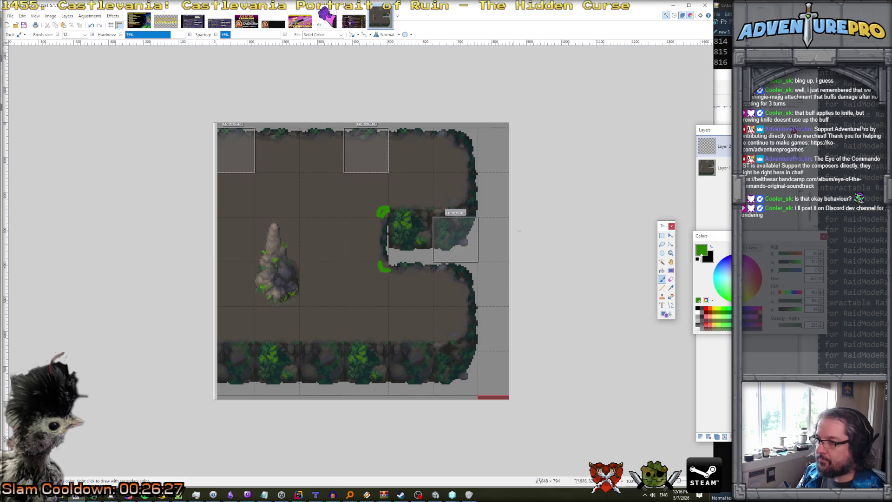
# - Select the entire marked-up image with Ctrl+A
pyautogui.hotkey('ctrl', 'a')
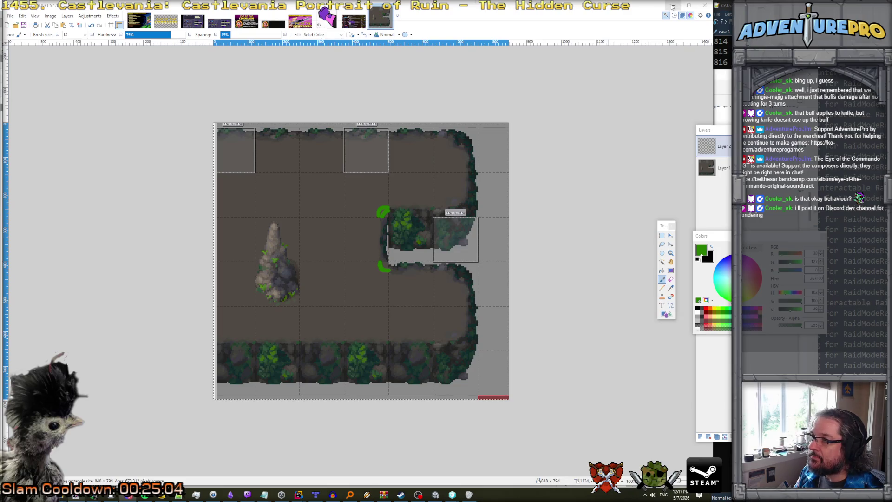
# - Back in Tiled, paint ground tiles down the map's rightmost column
pyautogui.click(672, 7)
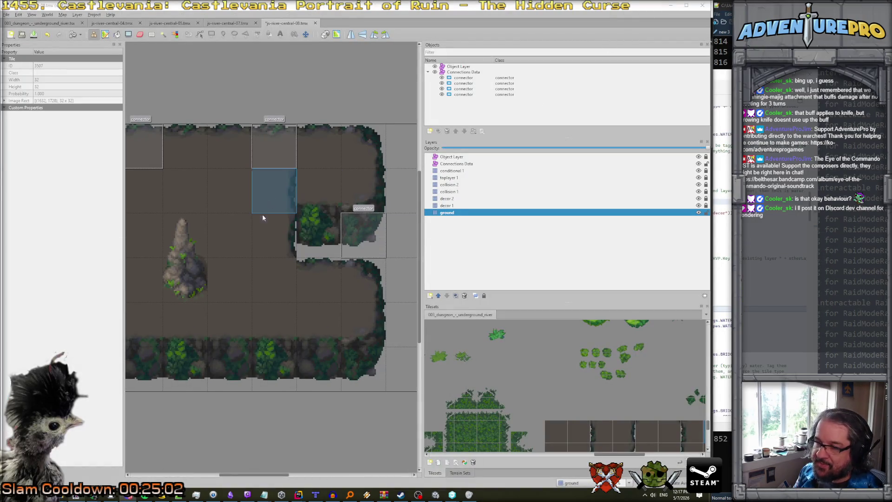
pyautogui.hscroll(5, 224, 243)
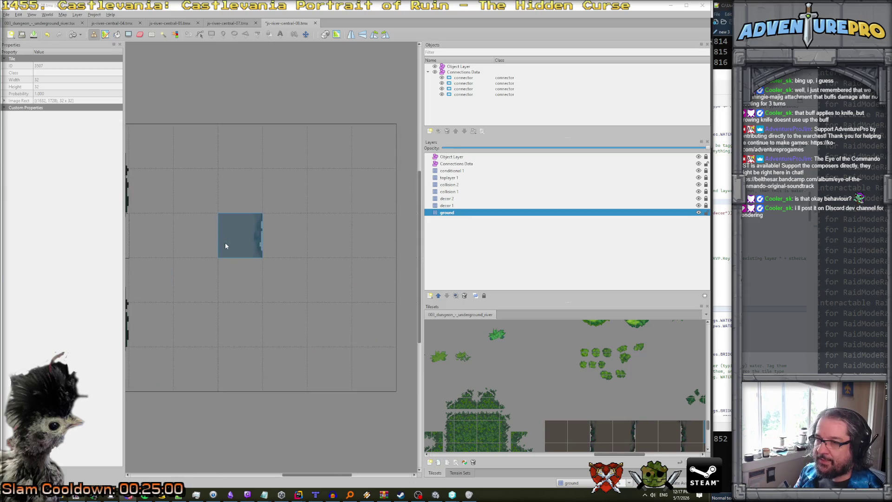
pyautogui.hscroll(-5, 225, 244)
pyautogui.hscroll(4, 225, 244)
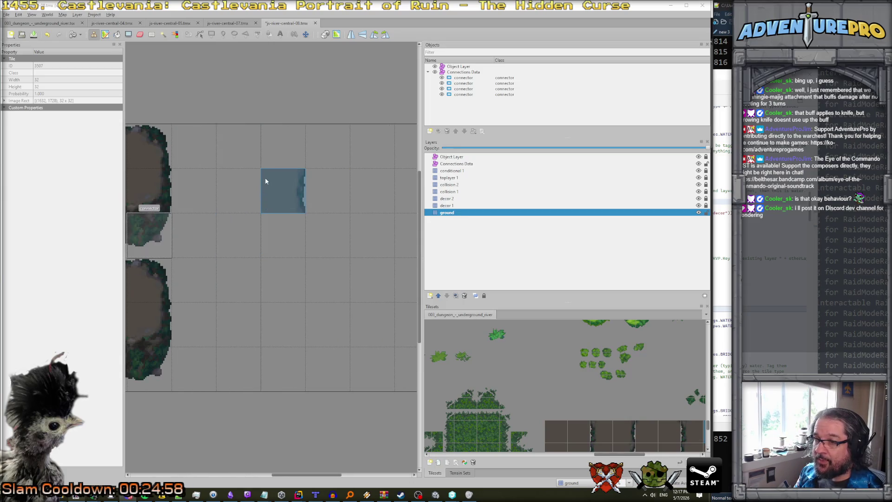
pyautogui.hscroll(2, 265, 181)
pyautogui.click(265, 181)
pyautogui.hscroll(-2, 266, 181)
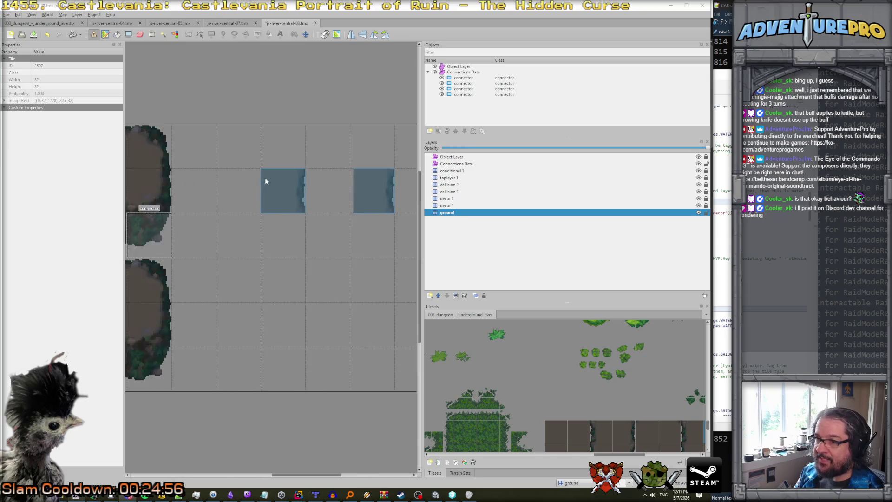
pyautogui.scroll(-2, 386, 190)
pyautogui.scroll(-4, 385, 190)
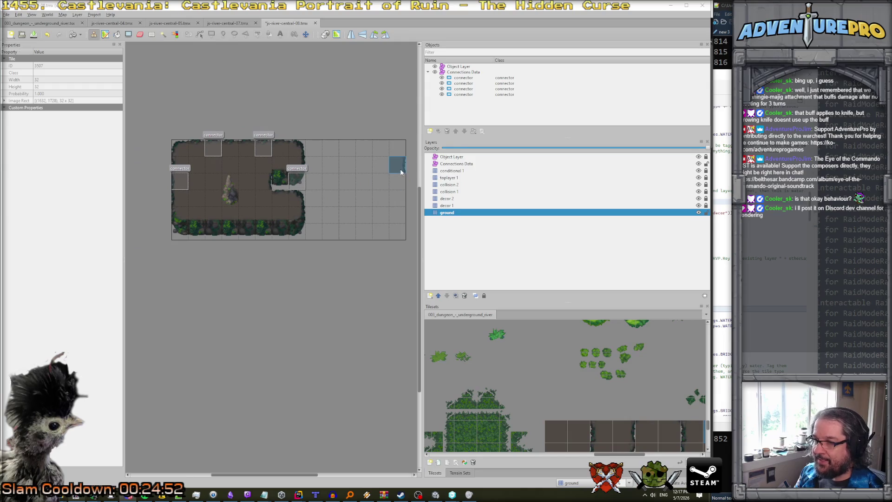
pyautogui.moveTo(399, 164); pyautogui.dragTo(400, 186)
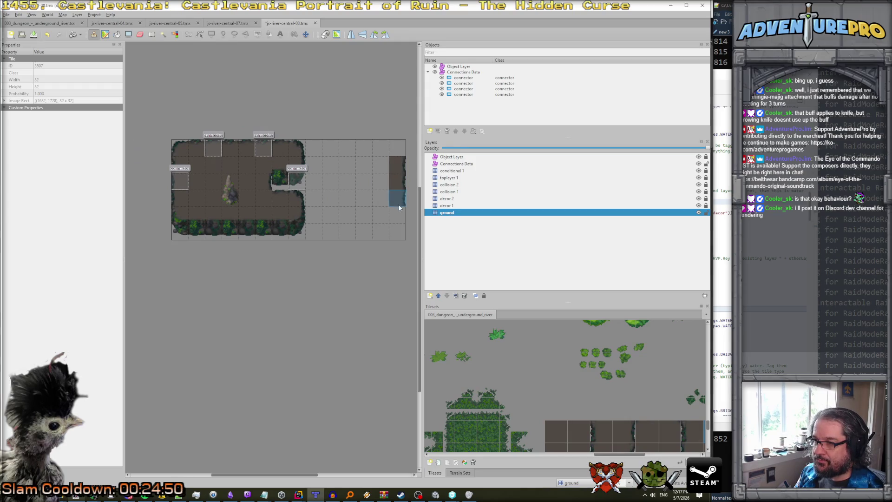
pyautogui.click(398, 210)
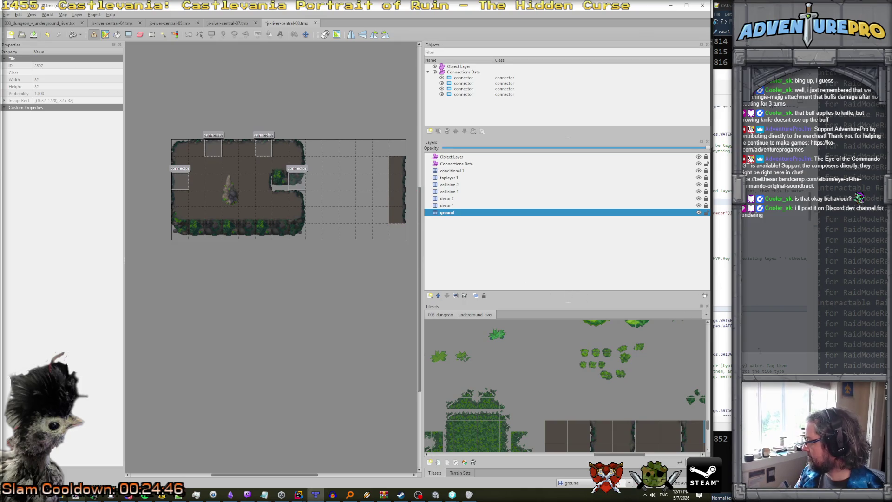
pyautogui.scroll(-5, 579, 383)
pyautogui.scroll(5, 580, 382)
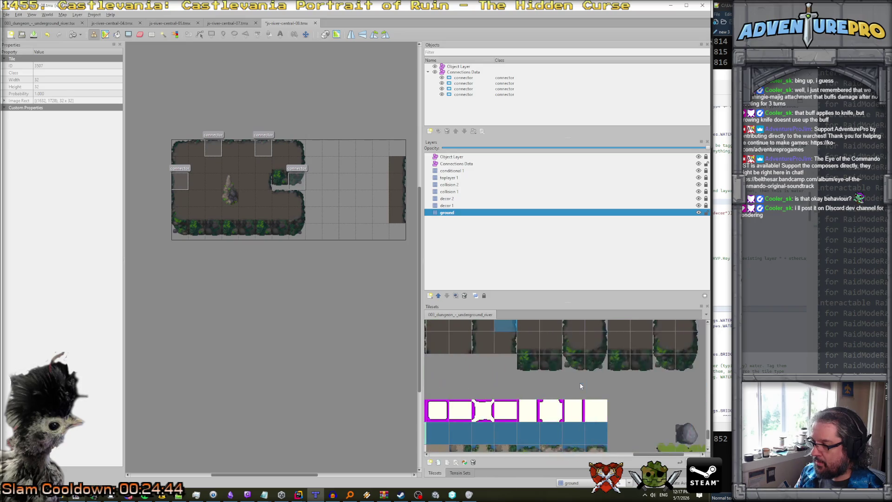
# - Stamp a vertical ground edge piece and a wall piece onto the right column
pyautogui.scroll(-1, 582, 394)
pyautogui.moveTo(599, 410); pyautogui.dragTo(592, 389)
pyautogui.click(390, 213)
pyautogui.moveTo(574, 385)
pyautogui.mouseDown()
pyautogui.moveTo(574, 406)
pyautogui.moveTo(623, 396)
pyautogui.moveTo(625, 386)
pyautogui.mouseUp()
pyautogui.click(348, 213)
pyautogui.click(367, 200)
# - Build the new ground patch's top edge and top-right corner from single edge tiles
pyautogui.click(627, 365)
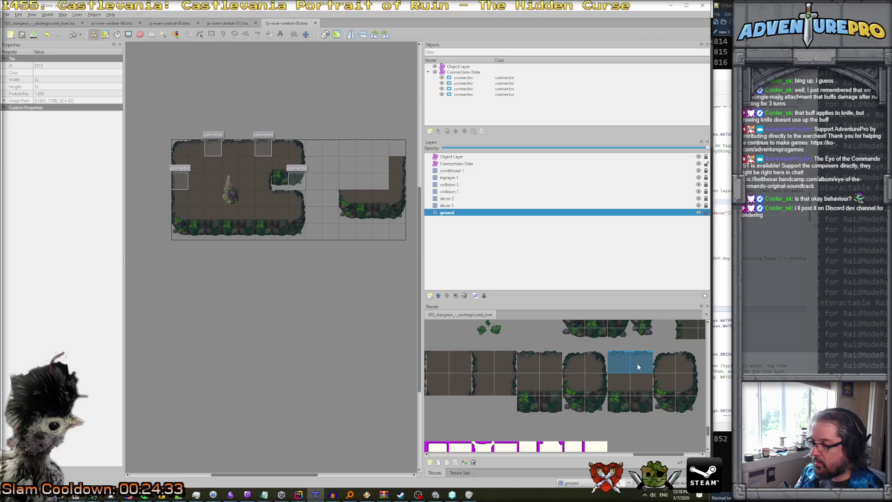
pyautogui.click(369, 165)
pyautogui.click(568, 360)
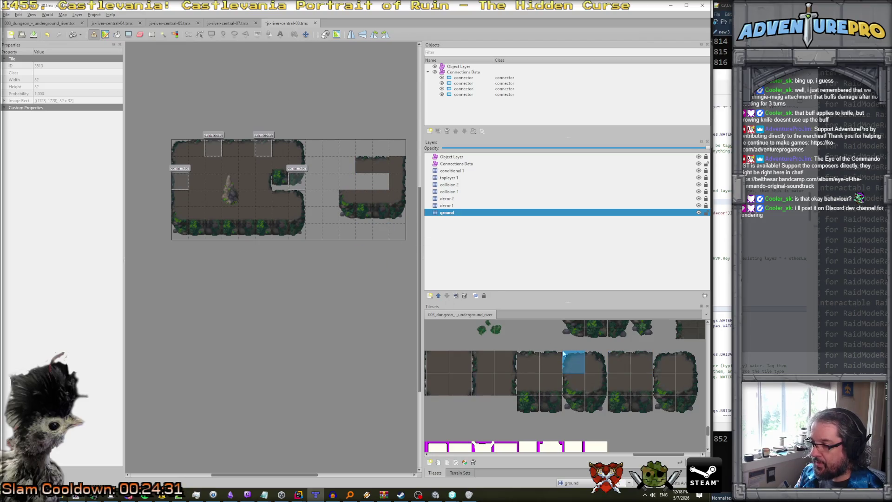
pyautogui.click(345, 164)
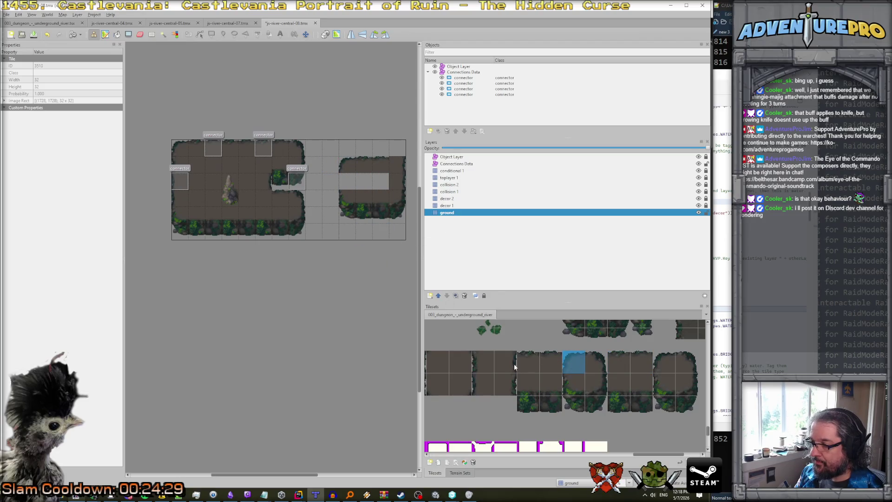
pyautogui.click(484, 383)
pyautogui.click(346, 181)
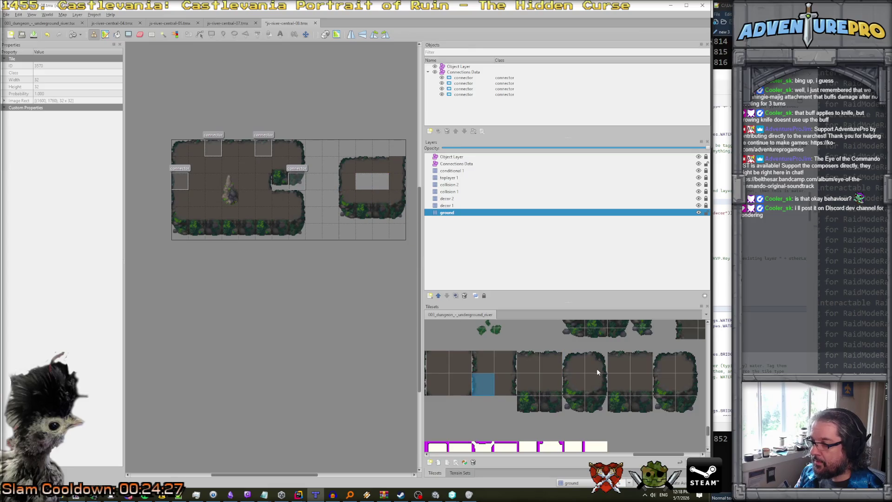
pyautogui.click(597, 371)
pyautogui.click(396, 171)
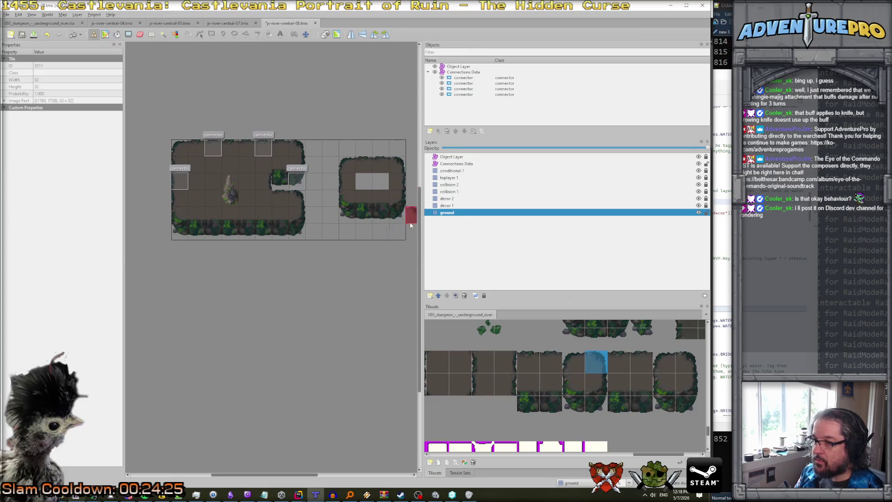
# - Pick a single plain floor tile, then move a connector onto the right island's edge at X 416, Y 64
pyautogui.hscroll(-3, 501, 380)
pyautogui.hscroll(3, 501, 379)
pyautogui.hscroll(-3, 515, 380)
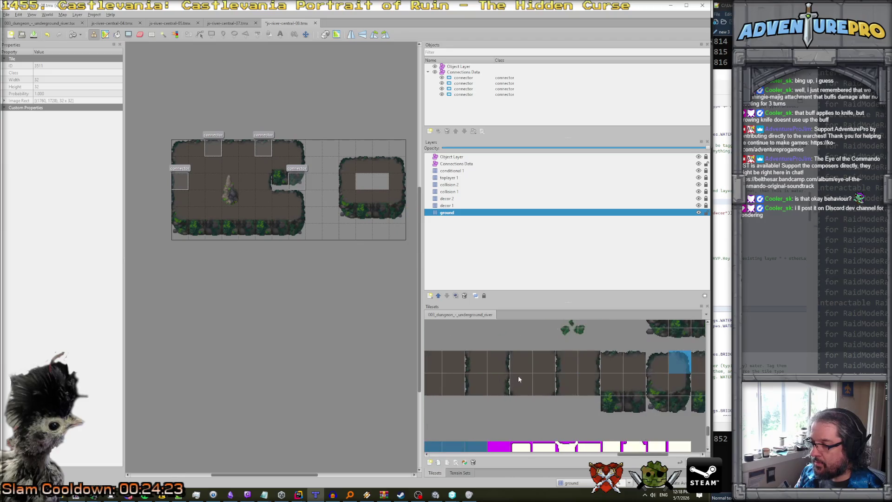
pyautogui.moveTo(453, 364); pyautogui.dragTo(435, 363)
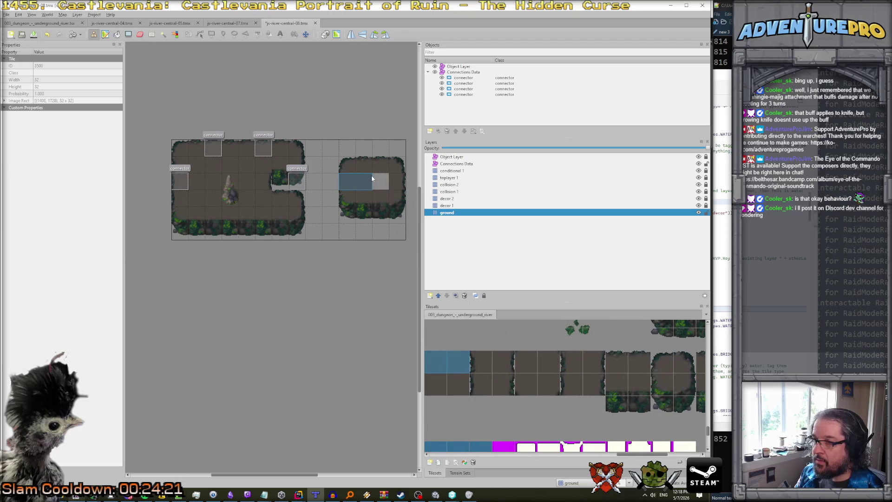
pyautogui.click(525, 361)
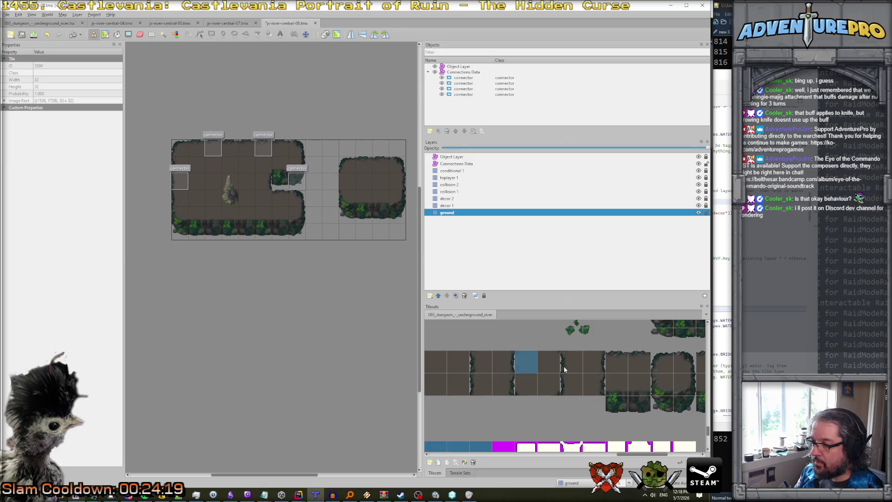
pyautogui.click(571, 362)
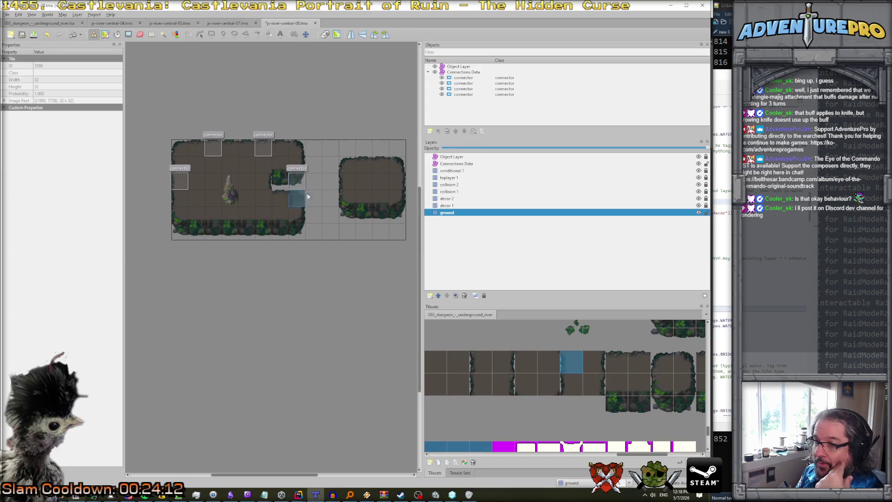
pyautogui.press('s')
pyautogui.moveTo(295, 181); pyautogui.dragTo(395, 180)
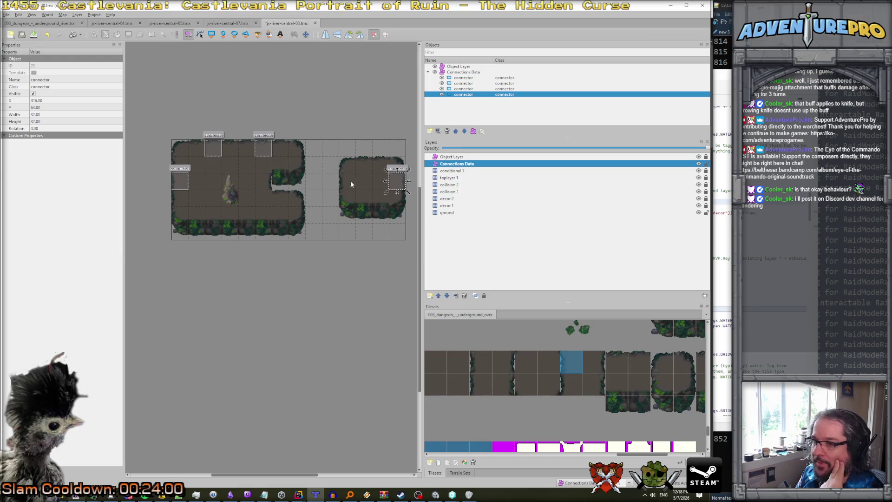
# - On the ground layer, rectangle-select the right island's full left column
pyautogui.click(447, 212)
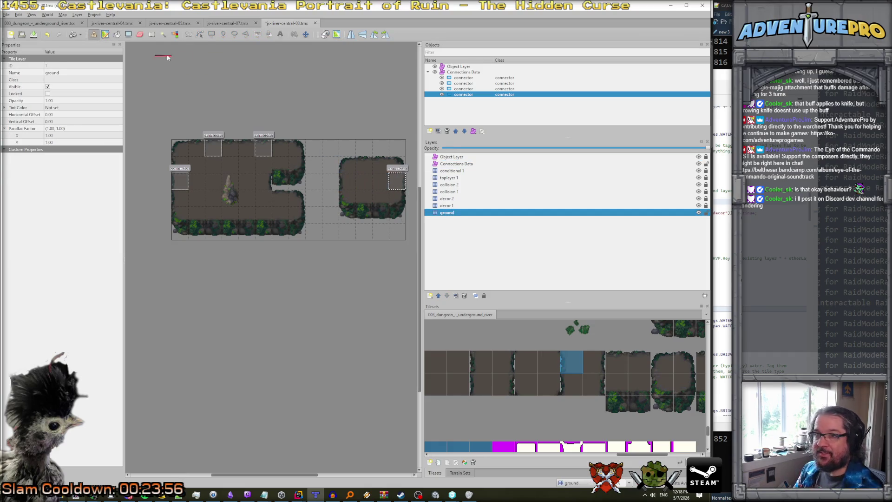
pyautogui.click(151, 34)
pyautogui.moveTo(349, 166); pyautogui.dragTo(349, 213)
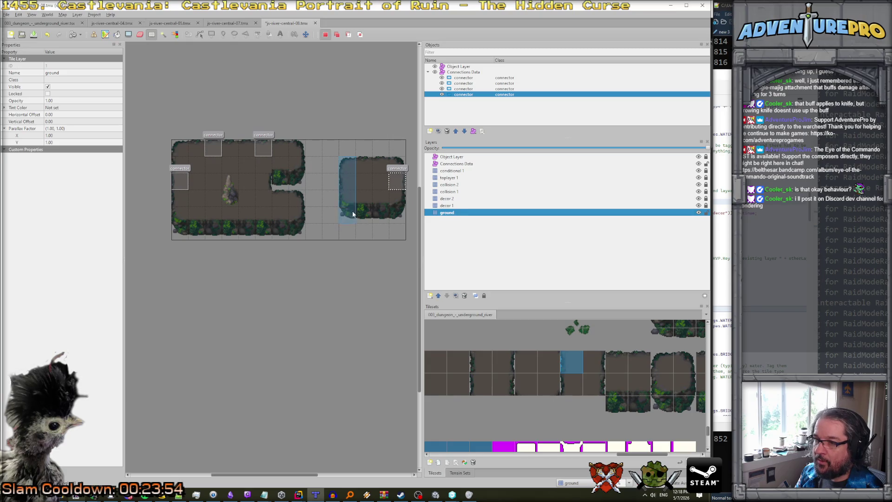
pyautogui.click(350, 204)
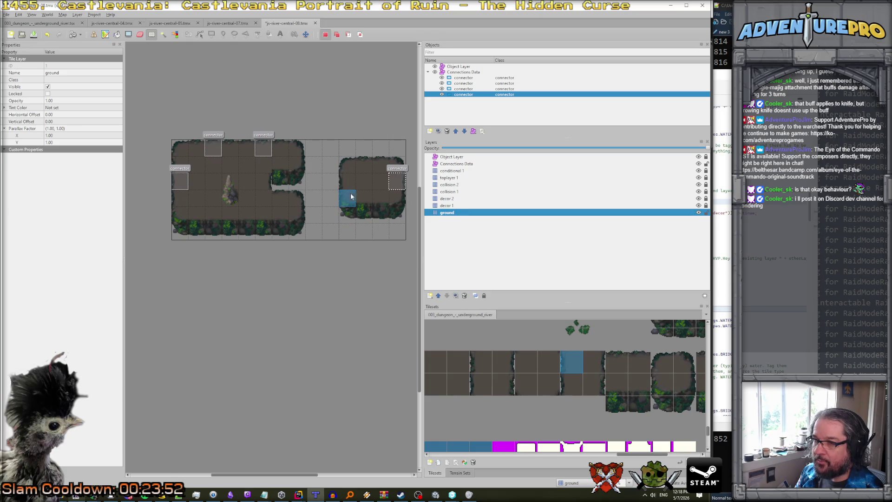
pyautogui.moveTo(347, 172); pyautogui.dragTo(349, 218)
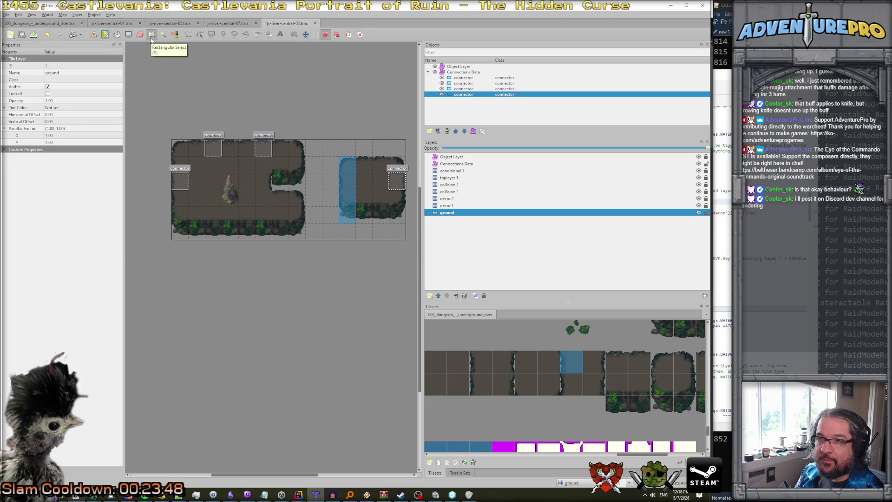
# - Cut the selected column and paste it at the right island's far edge
pyautogui.click(96, 35)
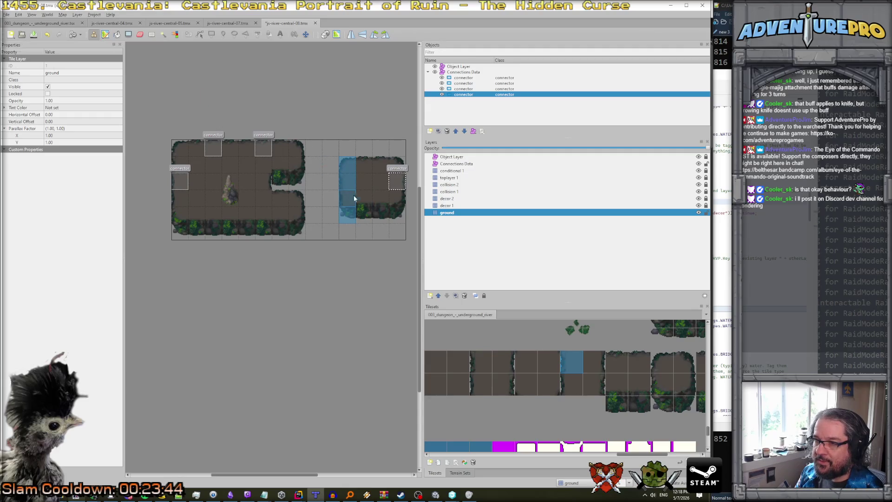
pyautogui.click(151, 34)
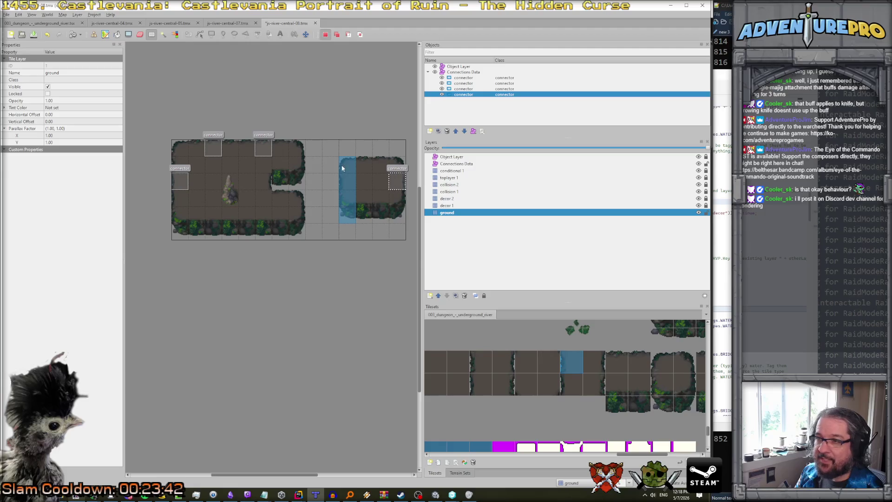
pyautogui.hotkey('ctrl', 'x')
pyautogui.hotkey('ctrl', 'v')
pyautogui.click(358, 188)
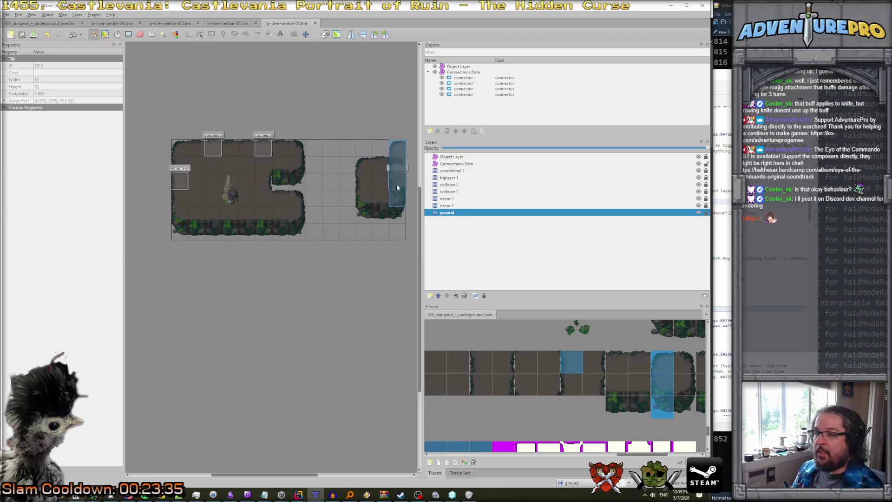
pyautogui.press('p')
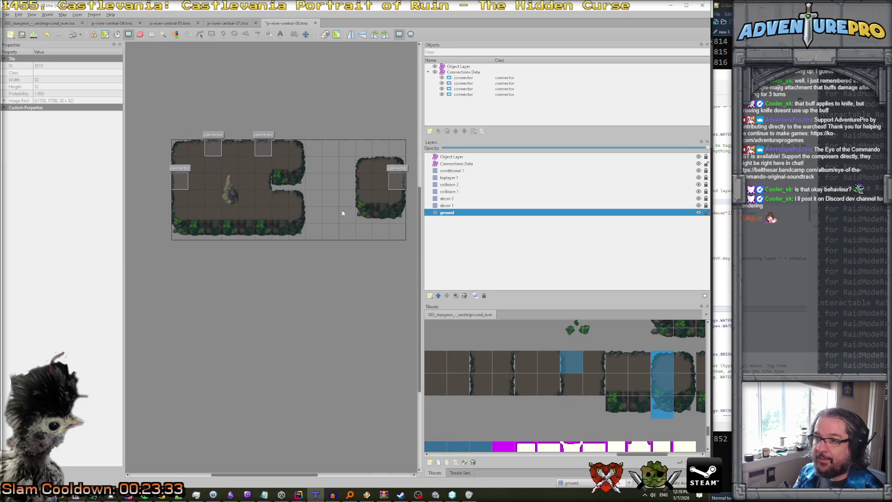
# - Stamp the two-tile grey rock from the tileset as a pillar in the gap between rooms
pyautogui.scroll(-3, 545, 364)
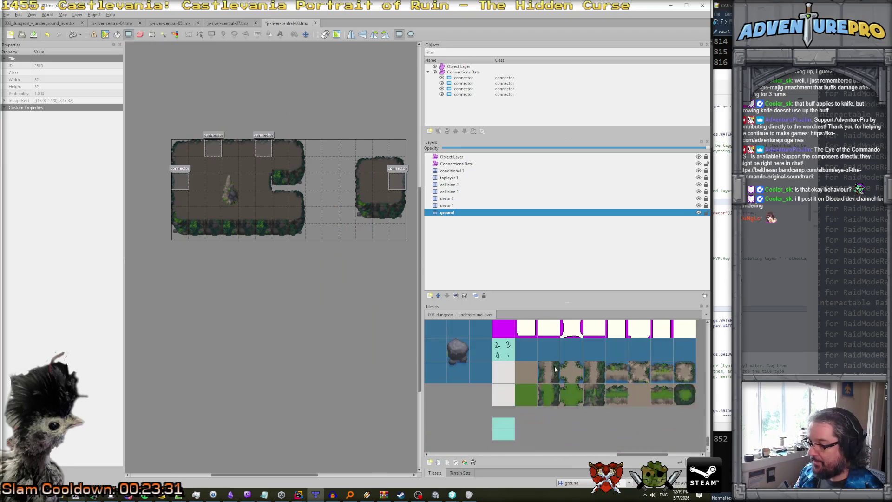
pyautogui.scroll(-6, 503, 371)
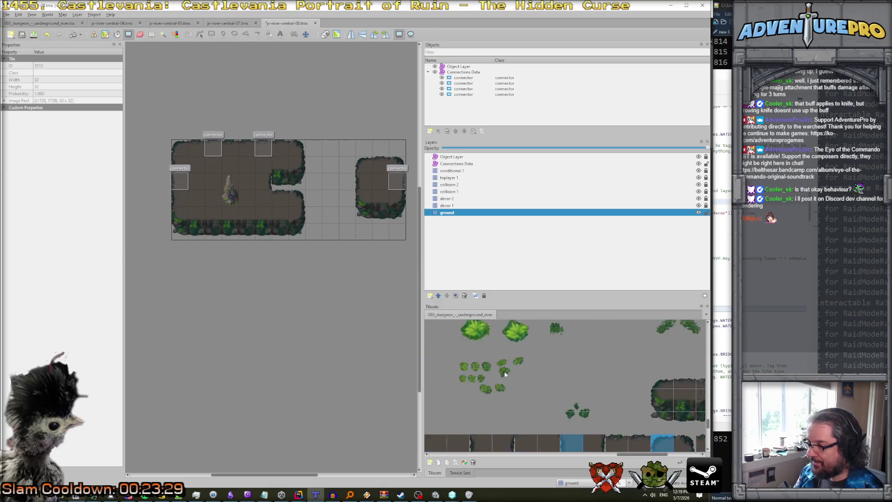
pyautogui.scroll(-3, 505, 374)
pyautogui.moveTo(649, 388); pyautogui.dragTo(651, 404)
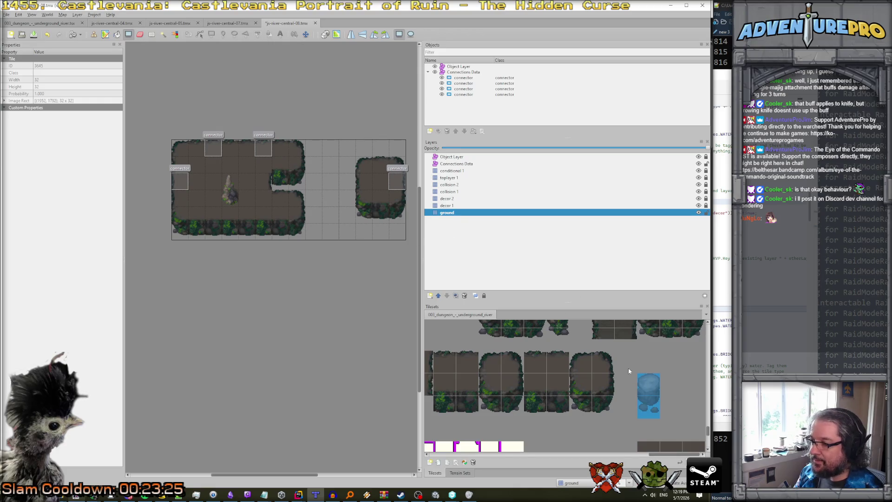
pyautogui.click(648, 384)
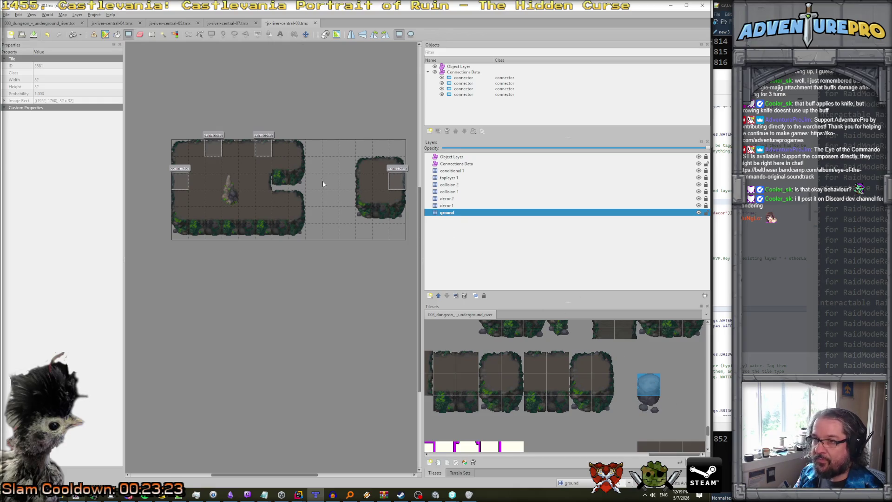
pyautogui.click(488, 214)
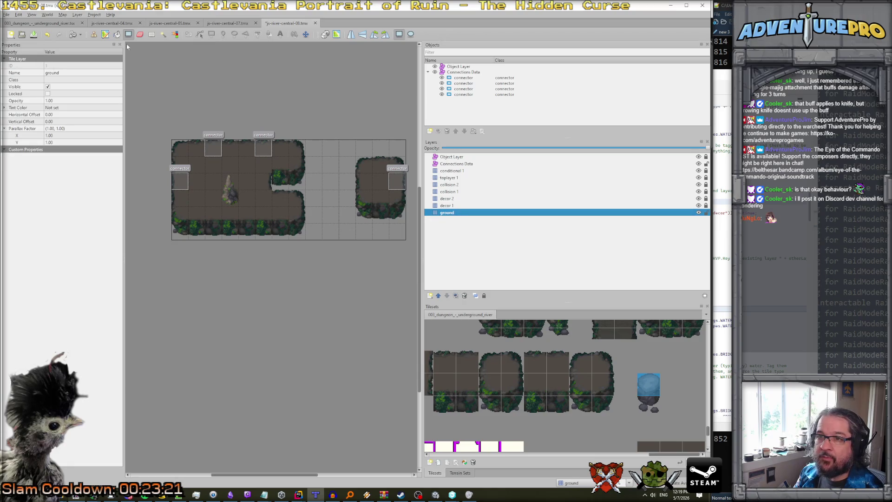
pyautogui.click(94, 34)
pyautogui.click(650, 385)
pyautogui.moveTo(649, 385); pyautogui.dragTo(651, 404)
pyautogui.click(325, 196)
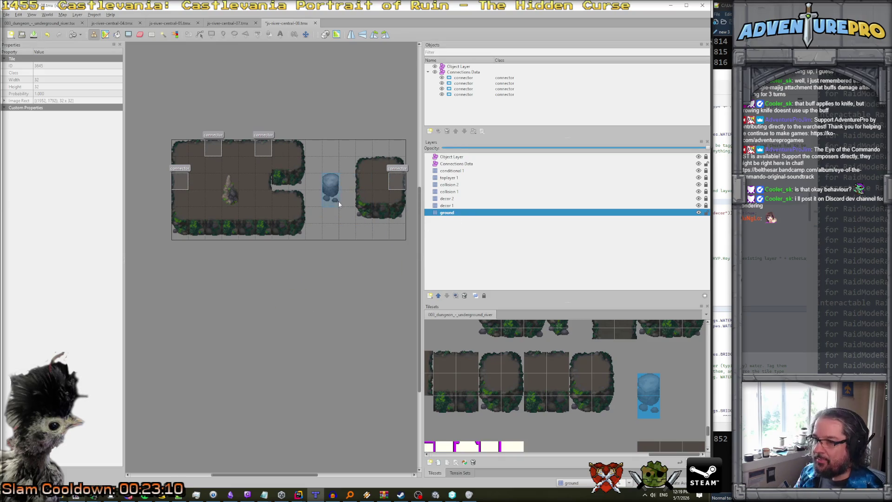
# - Clear the tile selection under the rock, then toggle decor 1's lock off and back on
pyautogui.click(152, 34)
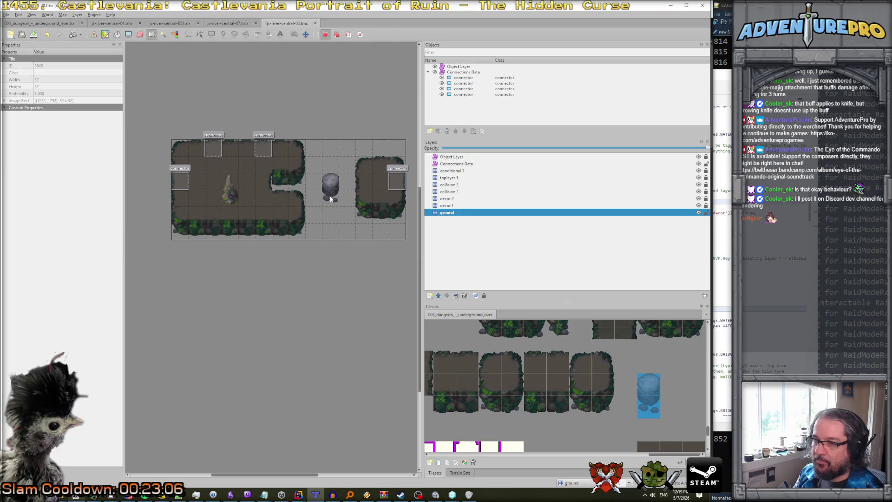
pyautogui.press('b')
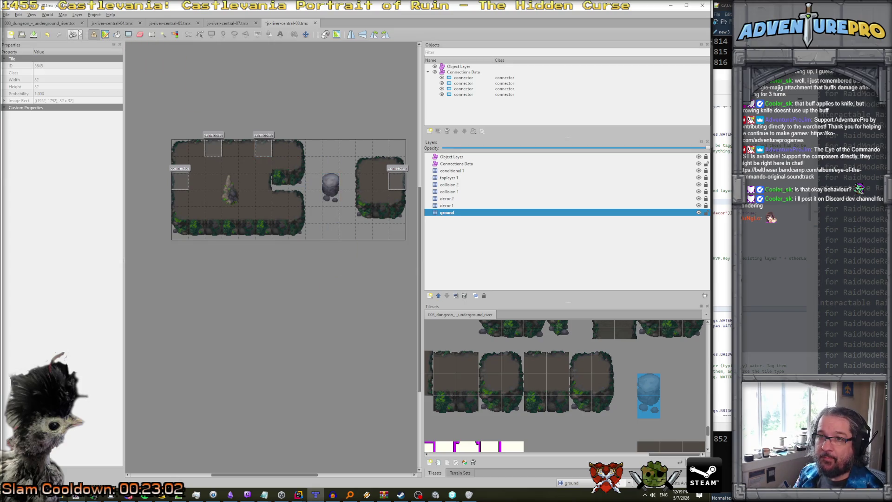
pyautogui.click(150, 36)
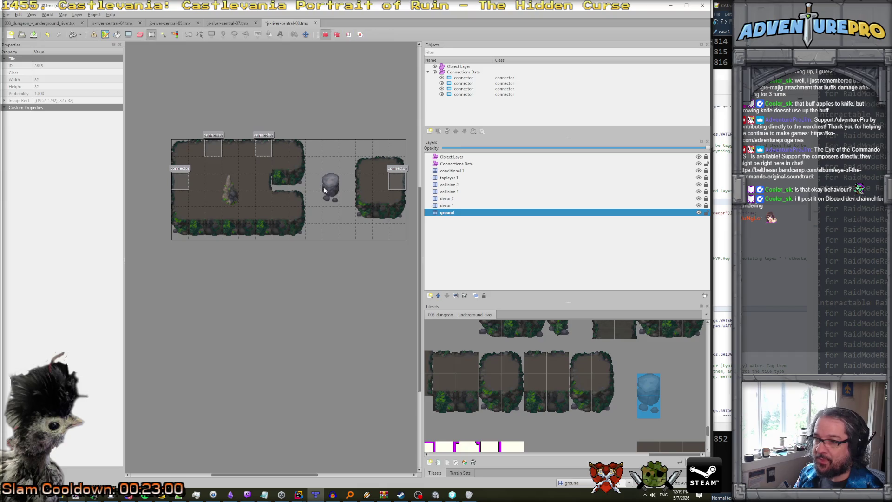
pyautogui.click(350, 213)
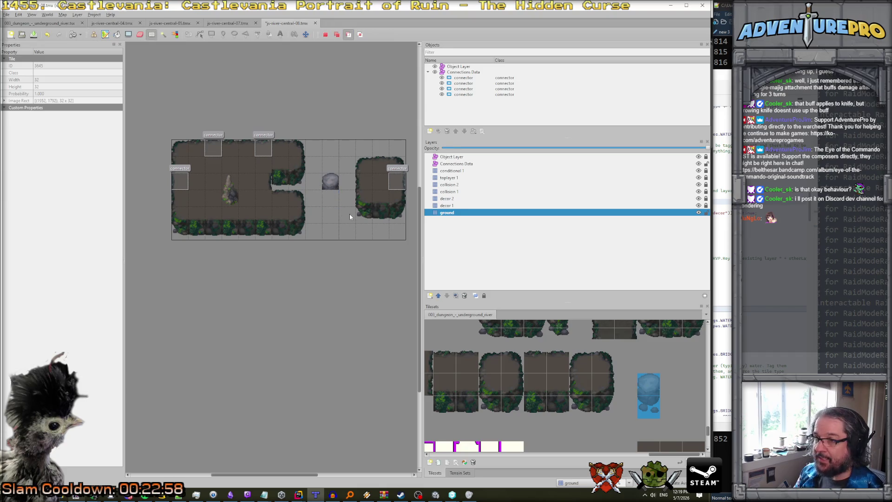
pyautogui.click(451, 205)
pyautogui.press('b')
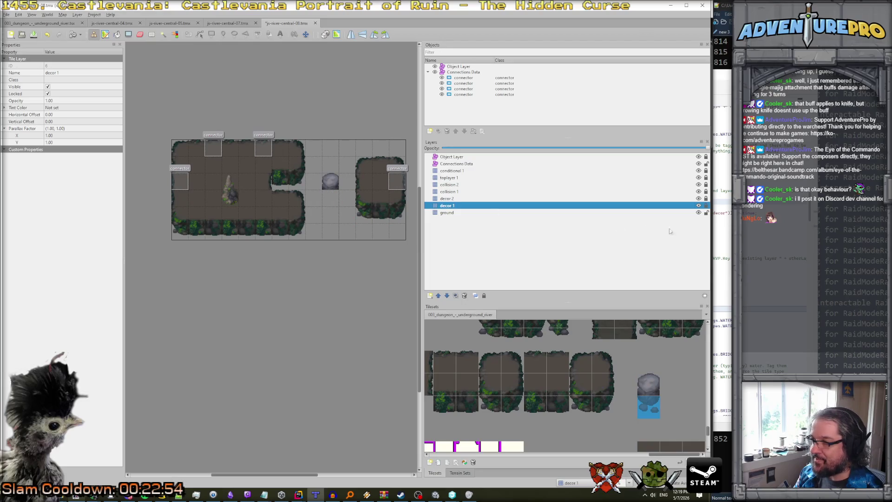
pyautogui.click(705, 205)
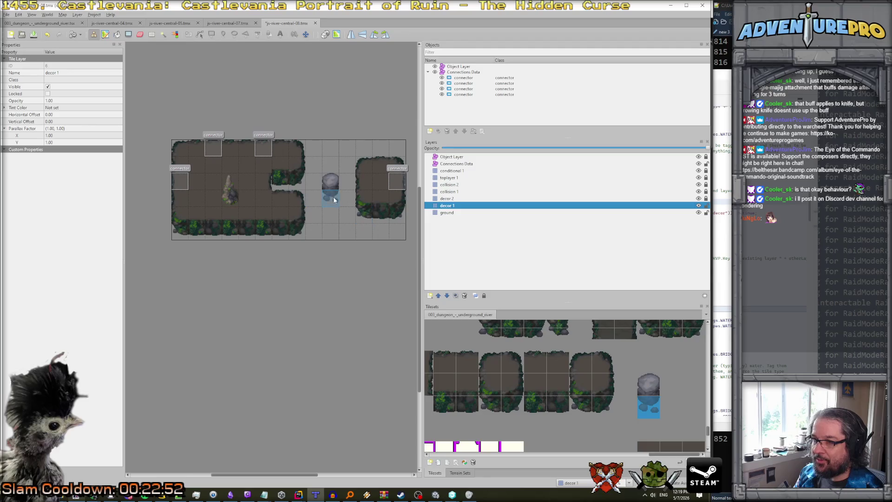
pyautogui.click(706, 205)
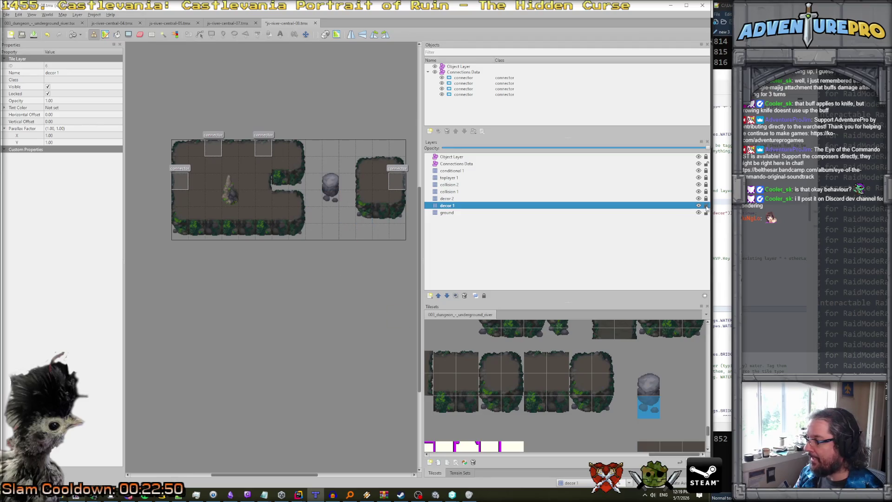
# - Make ground the current layer and hide it to check beneath the pillar
pyautogui.click(466, 213)
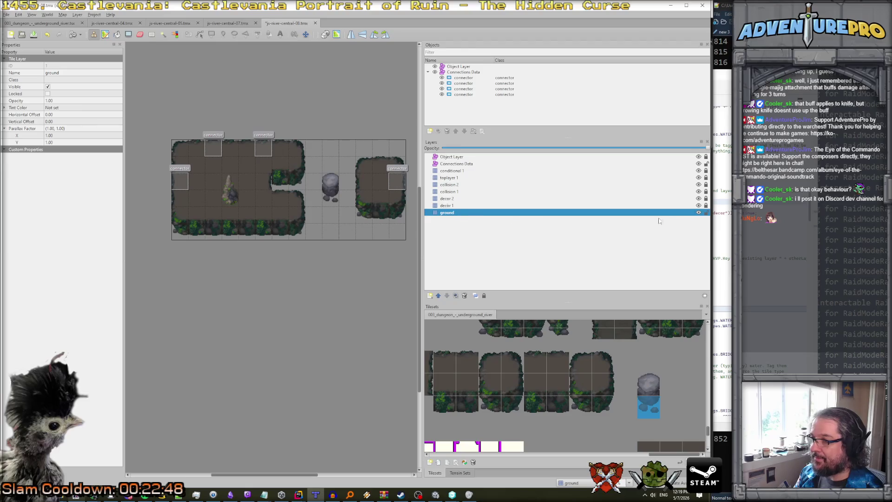
pyautogui.click(699, 212)
pyautogui.click(698, 212)
pyautogui.click(698, 213)
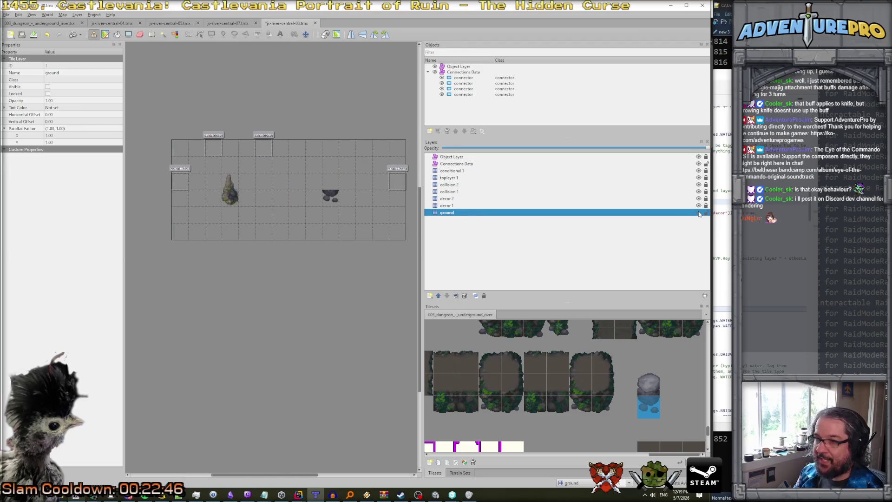
# - Toggle the ground and decor 1 layers' visibility until both are shown again
pyautogui.click(698, 212)
pyautogui.click(698, 205)
pyautogui.click(699, 205)
pyautogui.click(699, 205)
pyautogui.click(699, 212)
pyautogui.click(698, 206)
pyautogui.click(698, 212)
# - Make collision 1 the active layer with the Rectangular Select tool
pyautogui.click(579, 192)
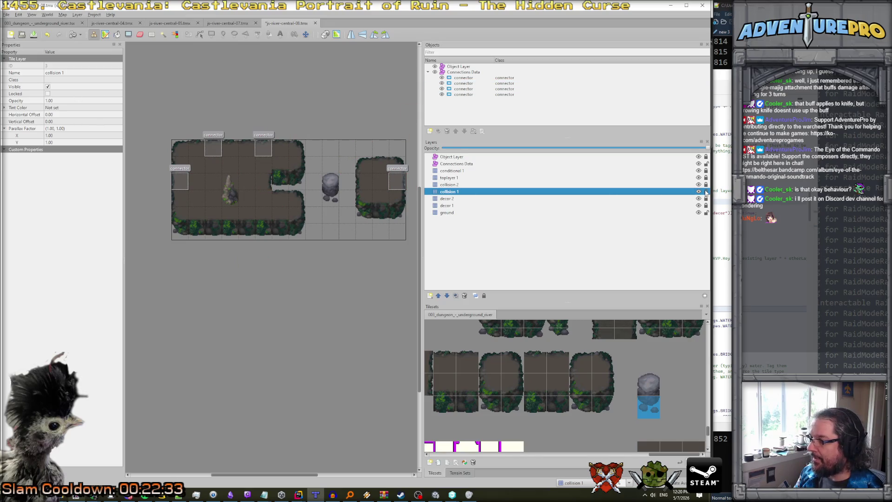
pyautogui.click(129, 34)
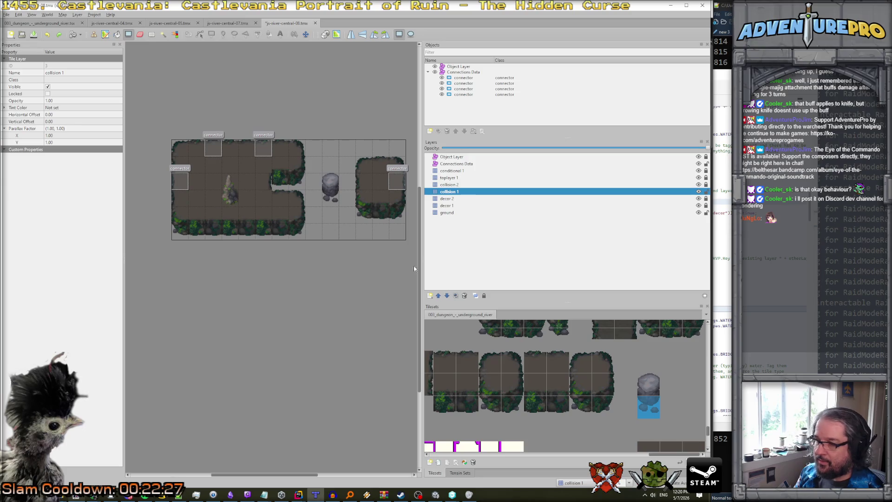
pyautogui.click(152, 34)
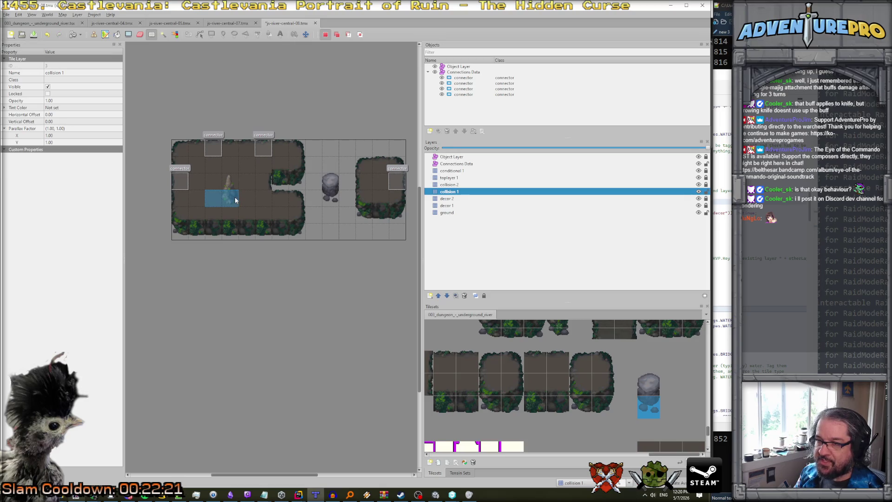
# - Select the water tile beneath the rock on collision 1 and delete it
pyautogui.scroll(2, 237, 204)
pyautogui.scroll(1, 234, 217)
pyautogui.moveTo(236, 170)
pyautogui.mouseDown()
pyautogui.moveTo(225, 158)
pyautogui.moveTo(246, 192)
pyautogui.mouseUp()
pyautogui.press('Delete')
# - Switch to the Stamp Brush with the water tile and undo the stray top-right corner tile
pyautogui.scroll(-1, 257, 200)
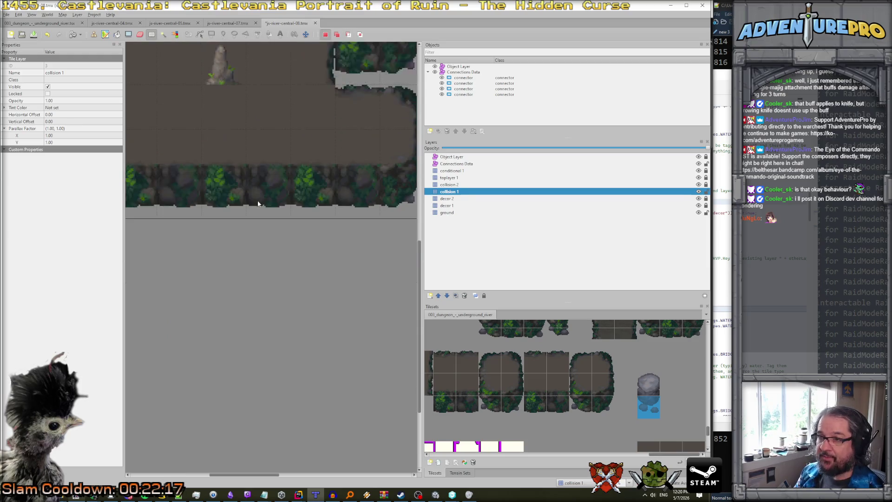
pyautogui.scroll(1, 263, 180)
pyautogui.press('b')
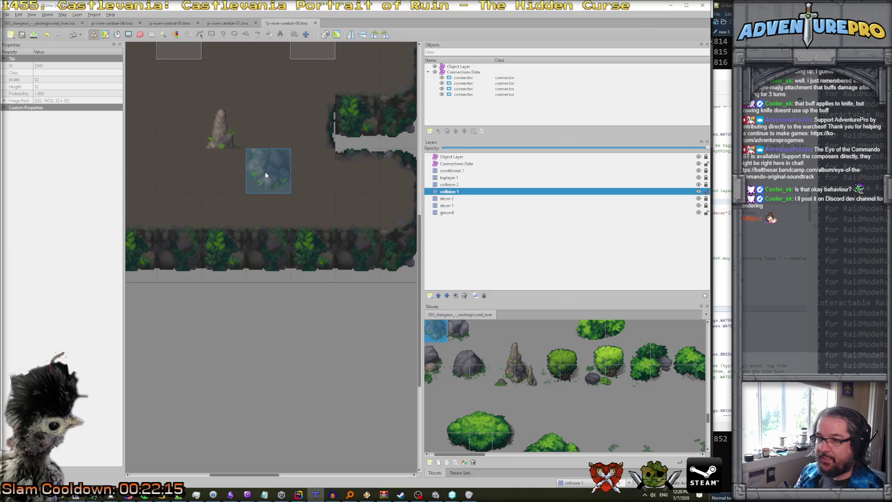
pyautogui.scroll(-3, 265, 171)
pyautogui.hscroll(-5, 308, 174)
pyautogui.scroll(-2, 307, 173)
pyautogui.hscroll(5, 308, 179)
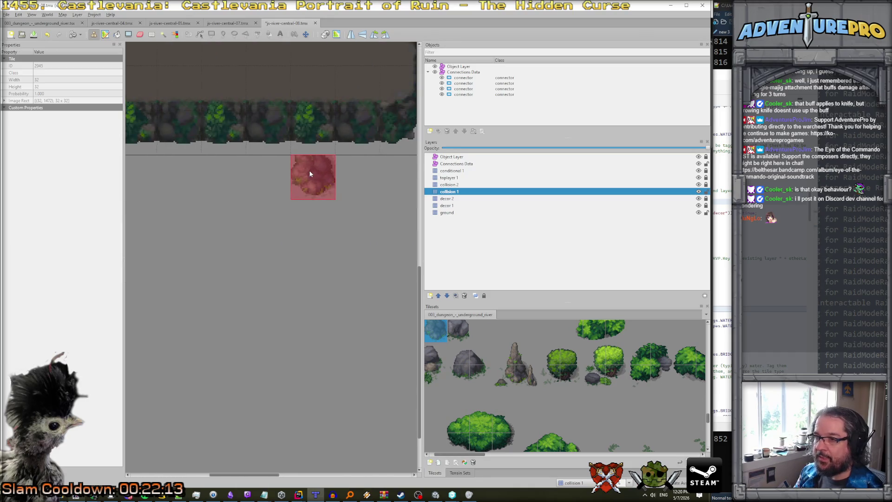
pyautogui.keyDown('ctrl'); pyautogui.scroll(-1, 308, 174); pyautogui.keyUp('ctrl')
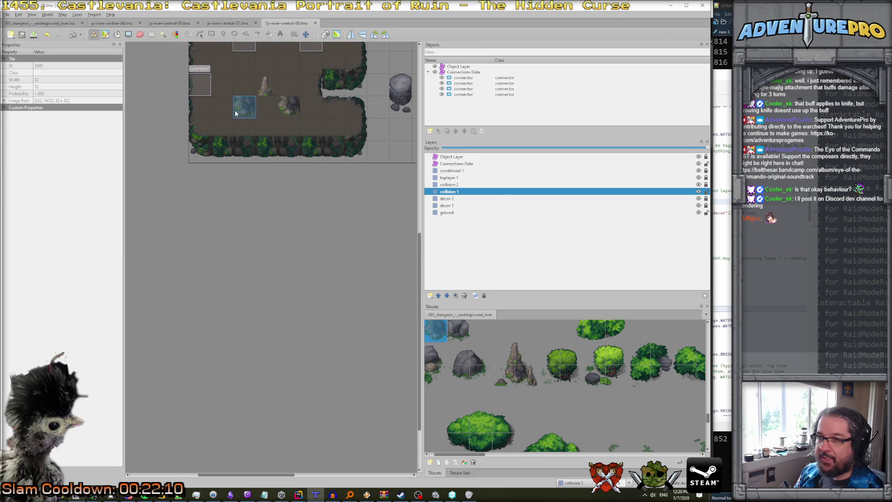
pyautogui.scroll(2, 260, 98)
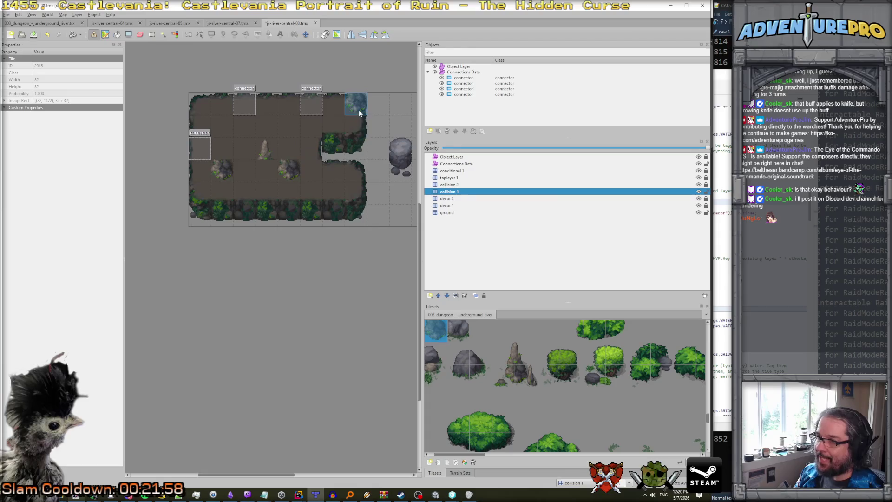
pyautogui.hotkey('ctrl', 'z')
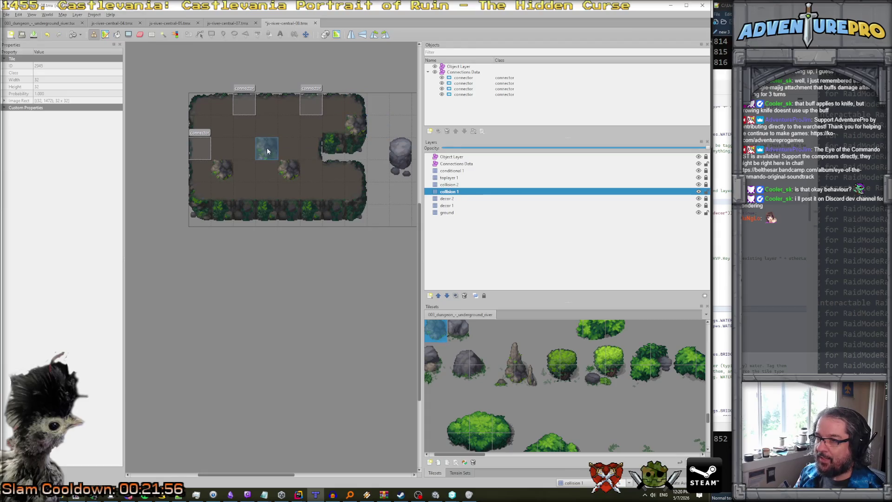
# - Make toplayer 1 the active layer and ready the Stamp Brush with the spire rock tile
pyautogui.click(466, 206)
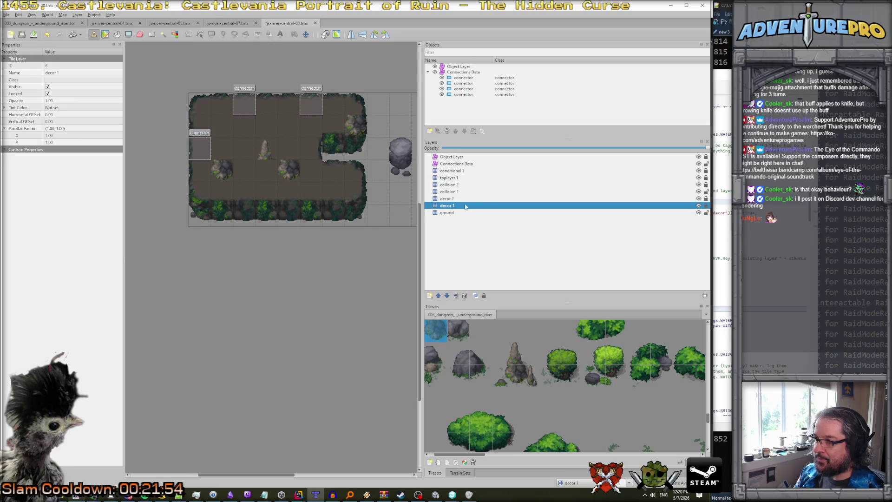
pyautogui.click(692, 199)
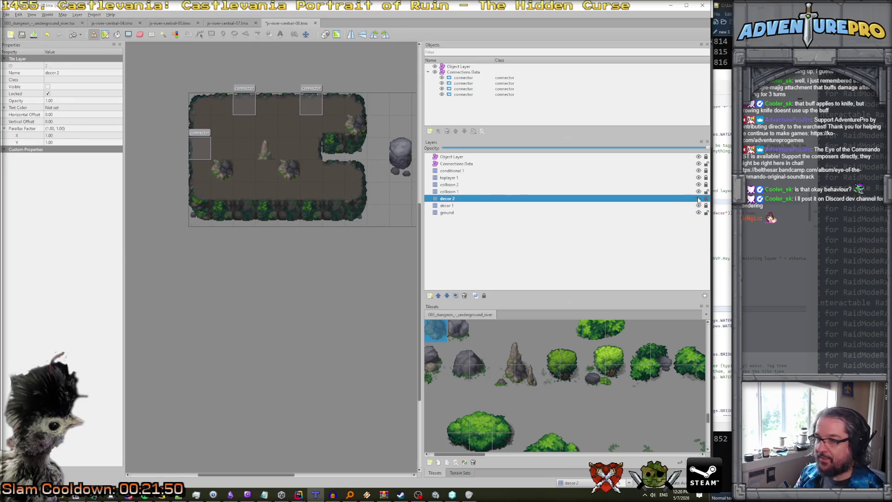
pyautogui.click(701, 178)
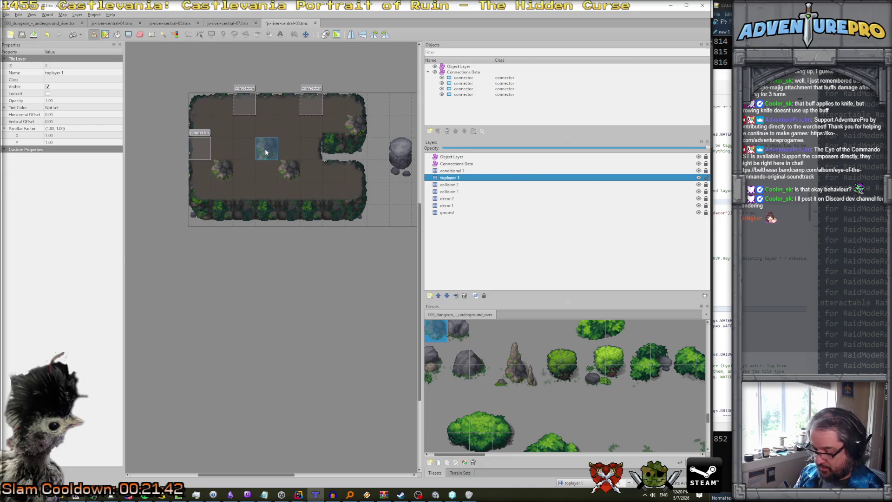
pyautogui.press('r')
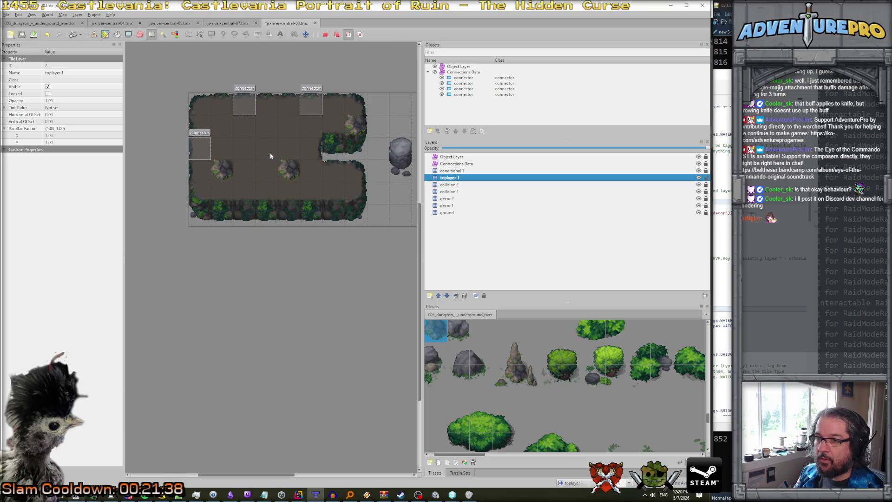
pyautogui.press('b')
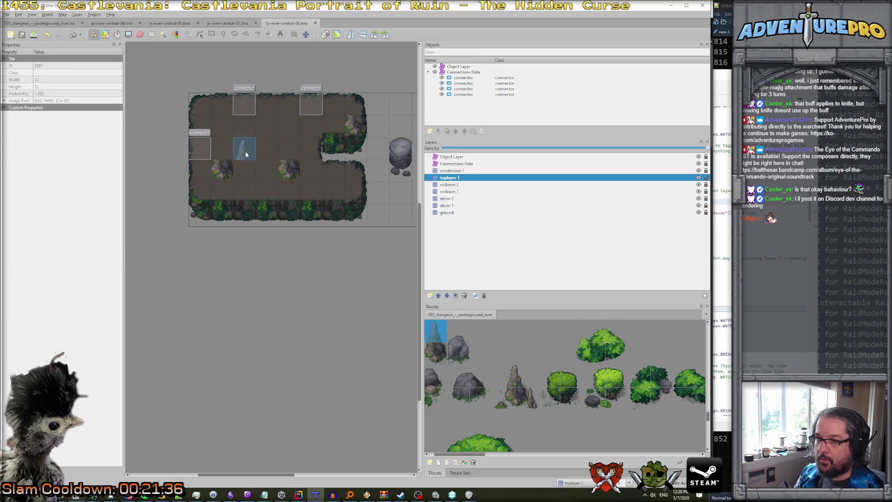
# - Stamp spire rocks over the boulder row and top-right corner, then erase the two middle ones
pyautogui.moveTo(247, 151); pyautogui.dragTo(284, 150)
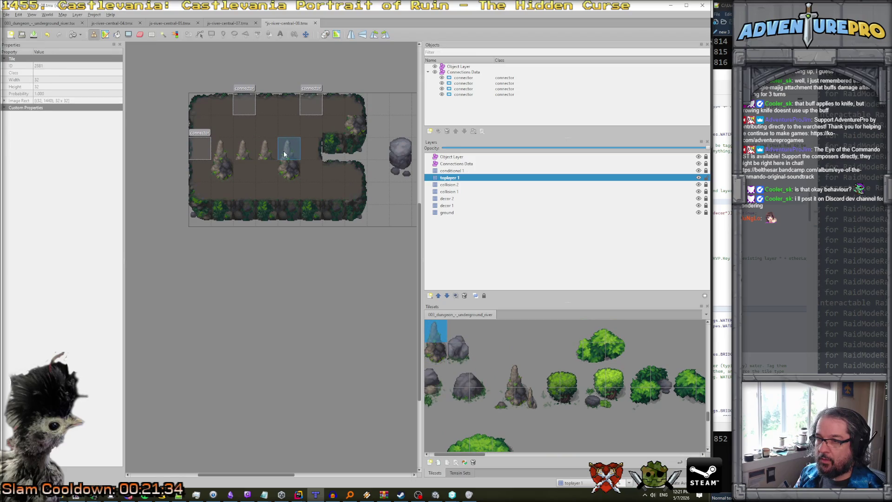
pyautogui.click(349, 110)
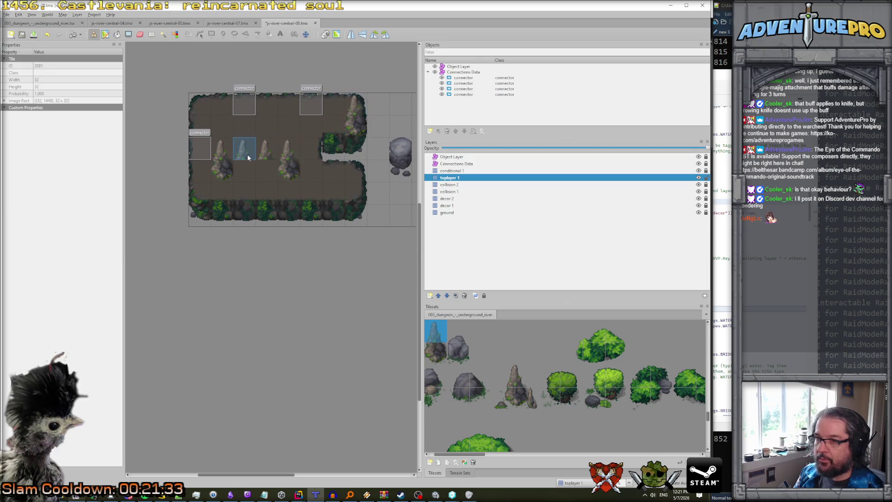
pyautogui.press('e')
pyautogui.moveTo(246, 152); pyautogui.dragTo(266, 151)
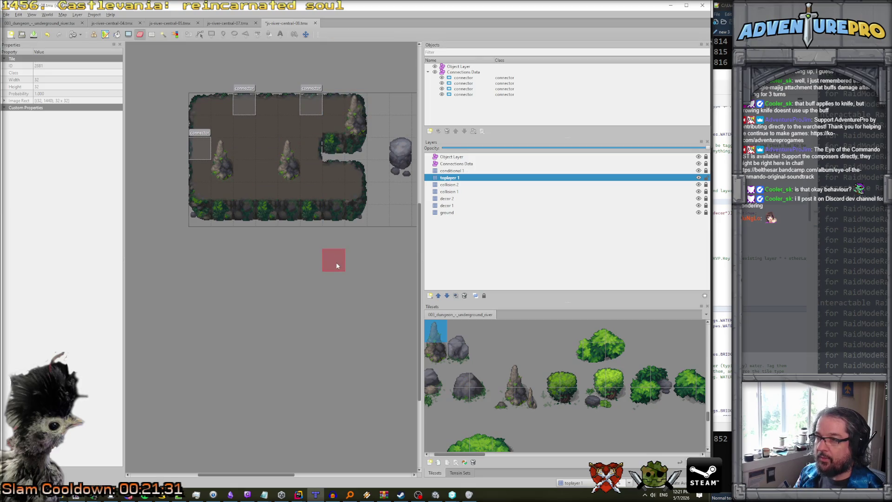
# - Duplicate a connector twice and move the copies to the room's bottom edge
pyautogui.doubleClick(463, 78)
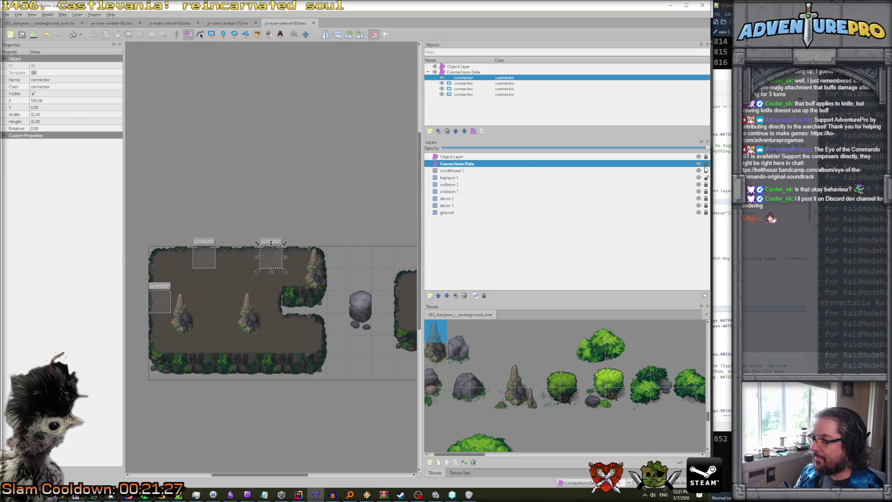
pyautogui.scroll(-1, 340, 267)
pyautogui.hscroll(5, 340, 268)
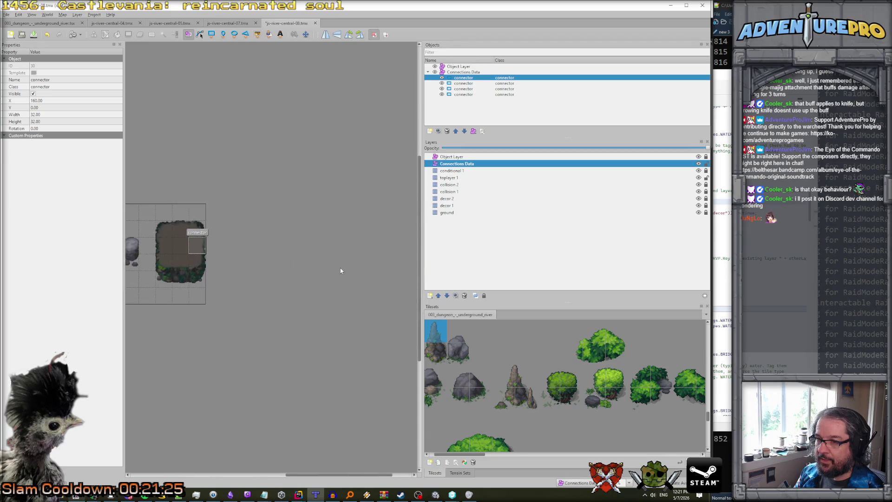
pyautogui.hscroll(-5, 340, 270)
pyautogui.click(338, 230)
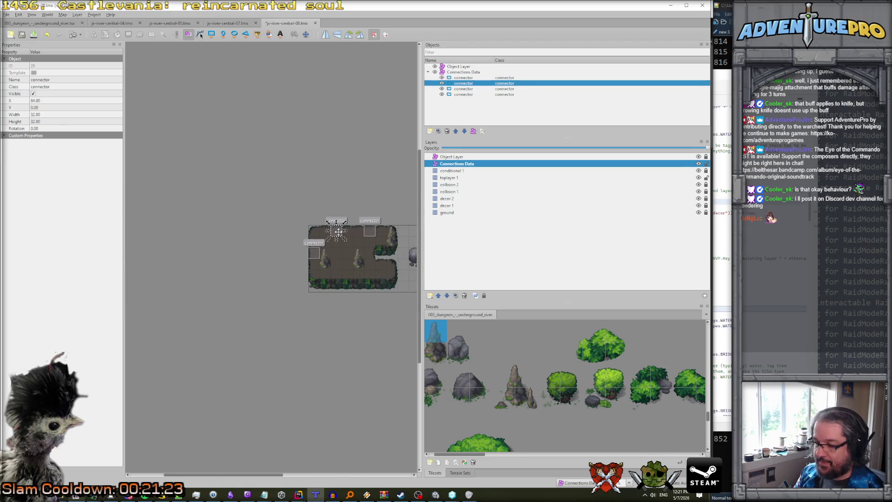
pyautogui.hotkey('ctrl', 'd')
pyautogui.moveTo(337, 231)
pyautogui.mouseDown()
pyautogui.moveTo(348, 240)
pyautogui.moveTo(348, 282)
pyautogui.moveTo(347, 271)
pyautogui.mouseUp()
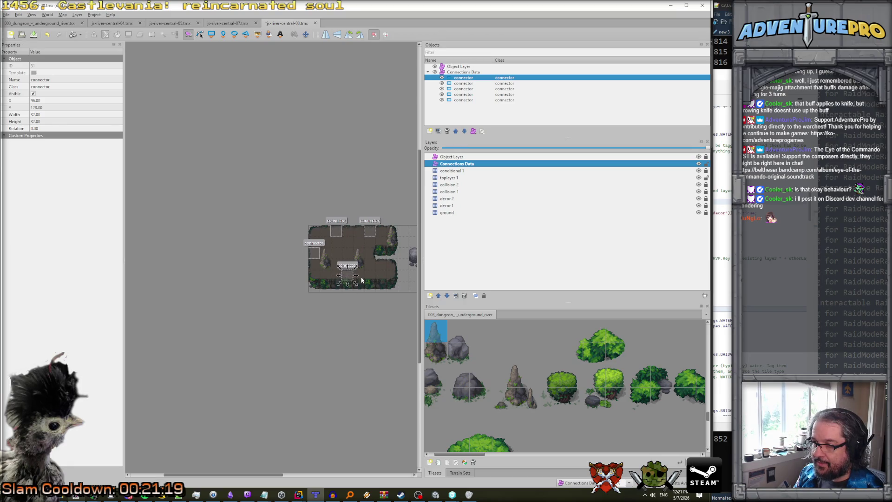
pyautogui.moveTo(348, 276)
pyautogui.mouseDown()
pyautogui.moveTo(379, 275)
pyautogui.moveTo(346, 277)
pyautogui.mouseUp()
pyautogui.hotkey('ctrl', 'd')
pyautogui.click(357, 319)
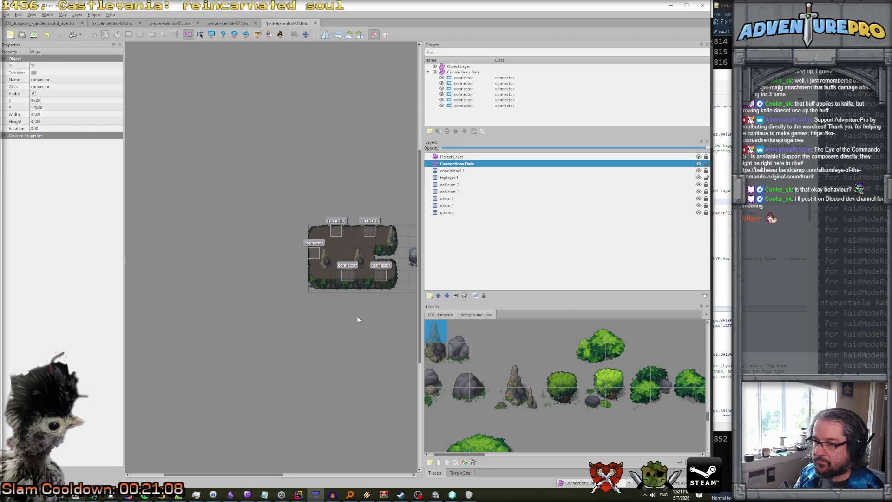
# - Save the js-river-central-08 map and bring the Unity editor forward
pyautogui.hscroll(5, 358, 319)
pyautogui.hscroll(-4, 353, 317)
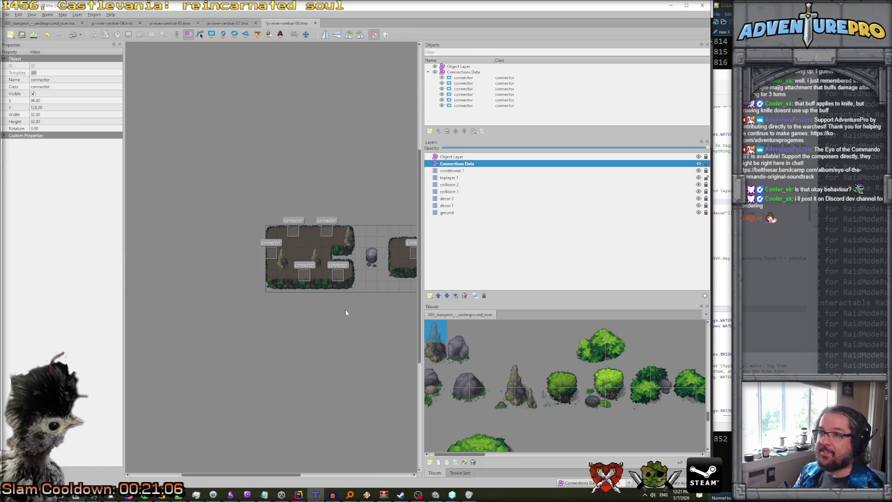
pyautogui.hotkey('ctrl', 's')
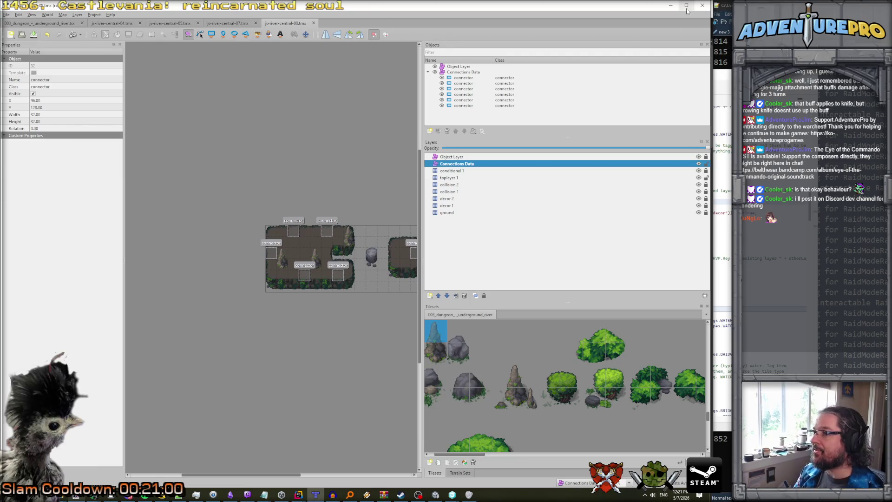
pyautogui.click(670, 5)
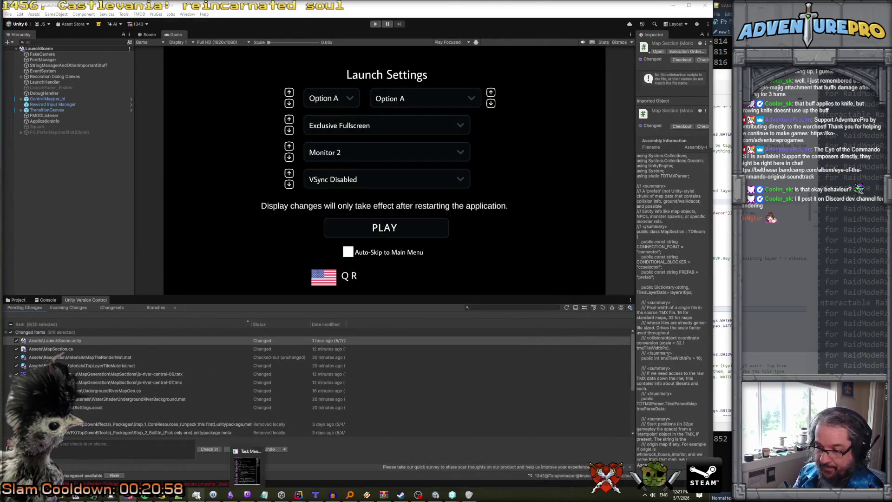
# - In Rider, search project files for river-c and open templatetables.txt at the js-river-central-07 entry
pyautogui.moveTo(298, 494)
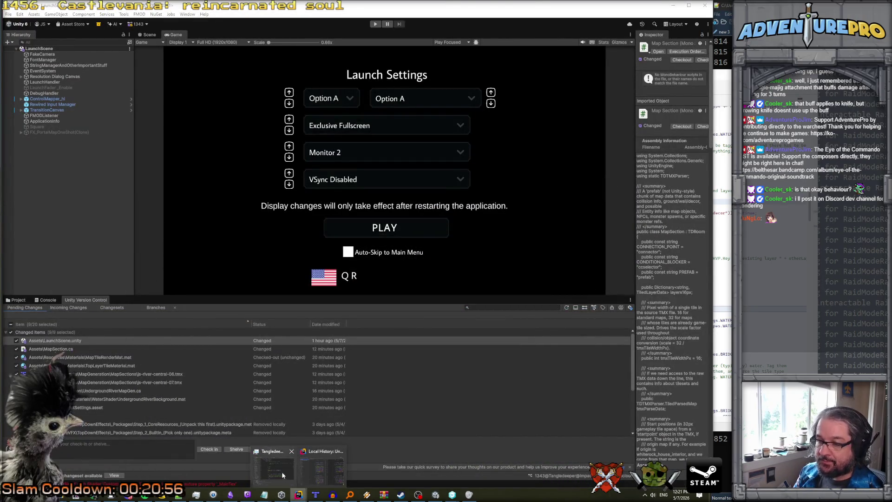
pyautogui.click(285, 470)
pyautogui.hotkey('ctrl', 'shift', 'f')
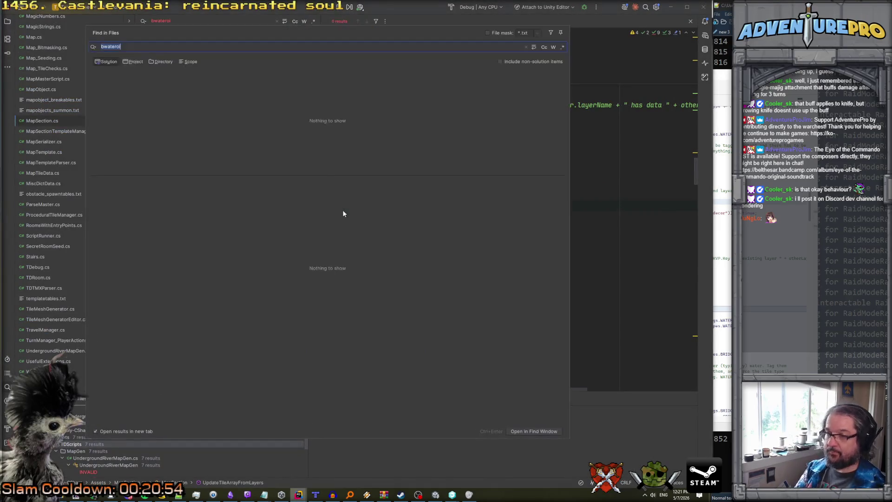
pyautogui.write('river-c')
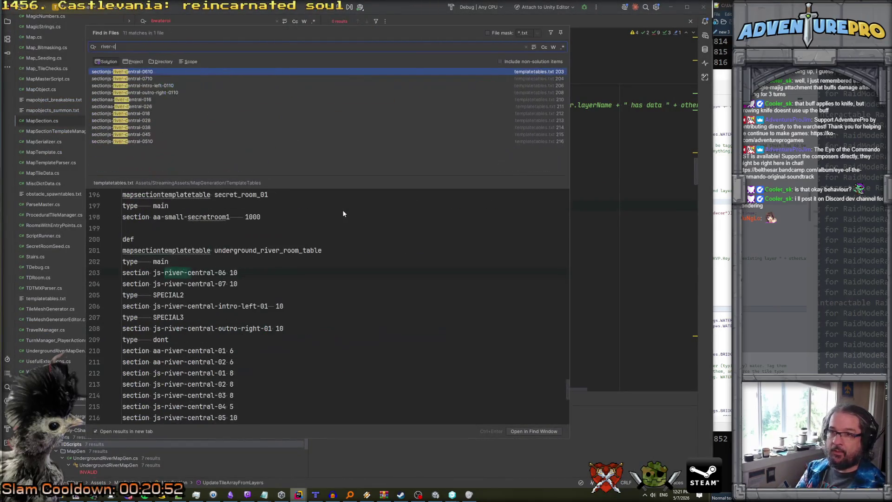
pyautogui.press('Down')
pyautogui.press('Return')
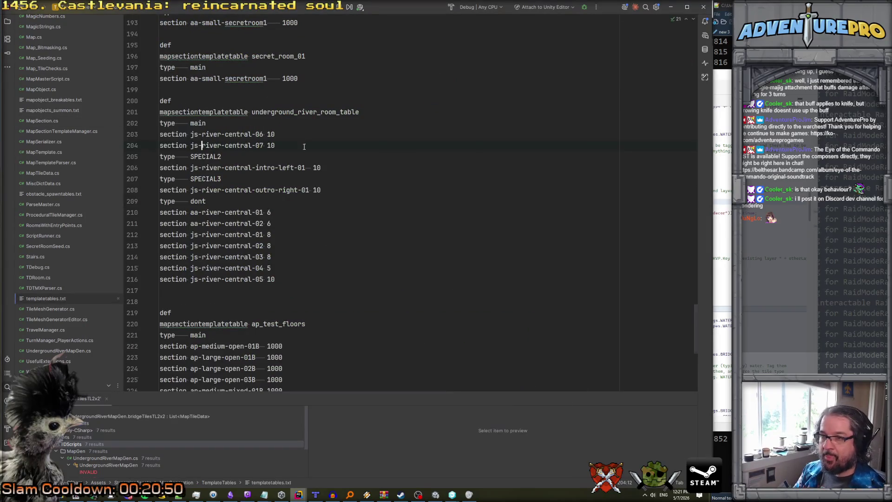
# - Duplicate the js-river-central-07 line and renumber the copy to js-river-central-08
pyautogui.hotkey('shift', 'Down')
pyautogui.hotkey('ctrl', 'd')
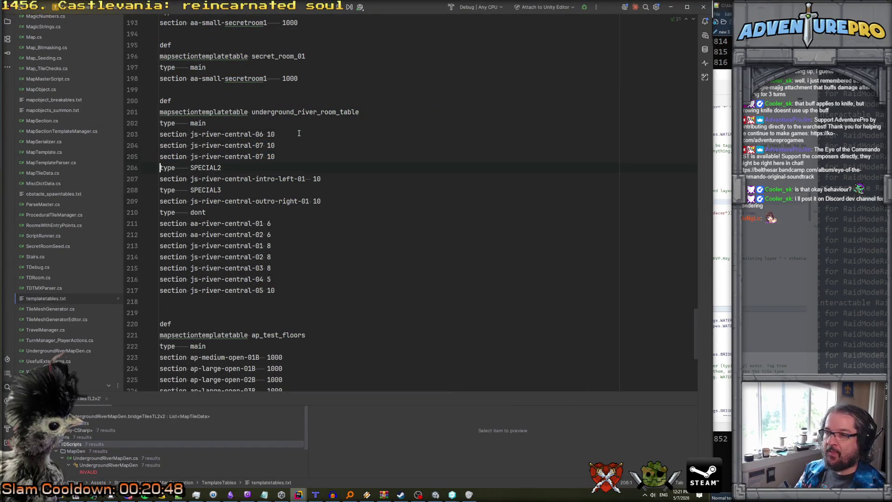
pyautogui.press('BackSpace')
pyautogui.write('8')
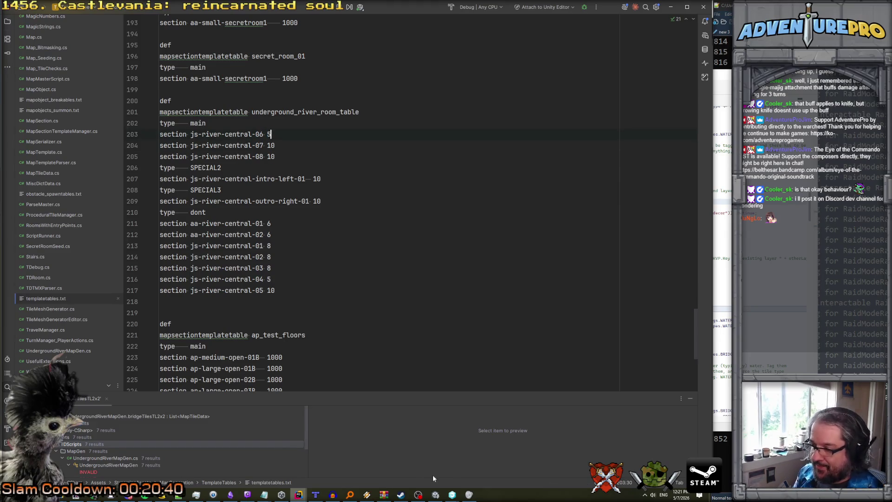
pyautogui.click(435, 494)
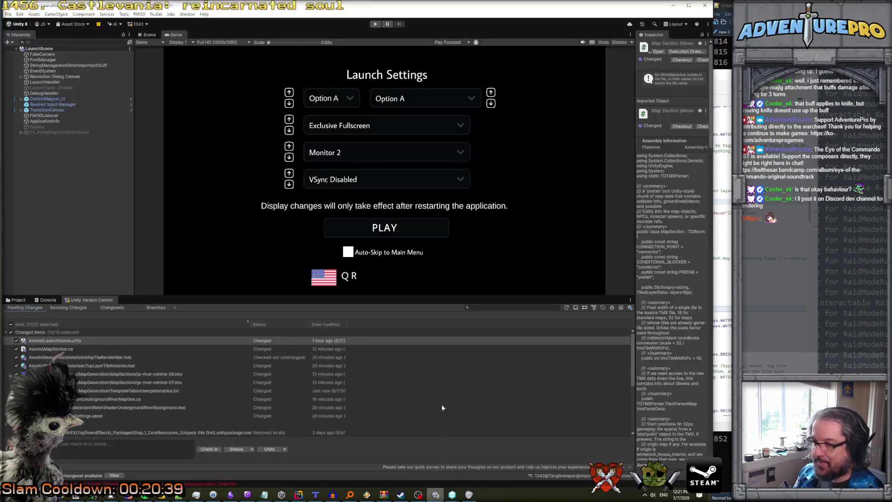
# - Run the game into the underground river room, then bring the YouTube browser window forward maximized
pyautogui.click(375, 24)
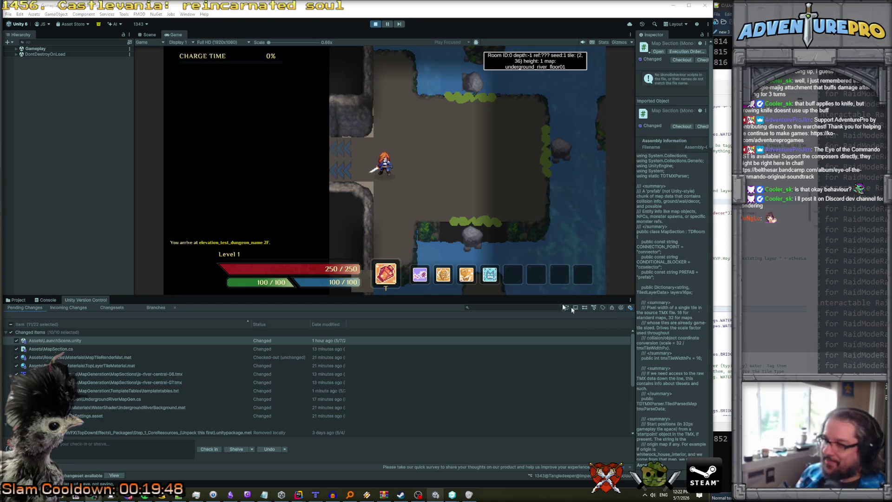
pyautogui.hotkey('alt', 'Tab')
pyautogui.doubleClick(453, 199)
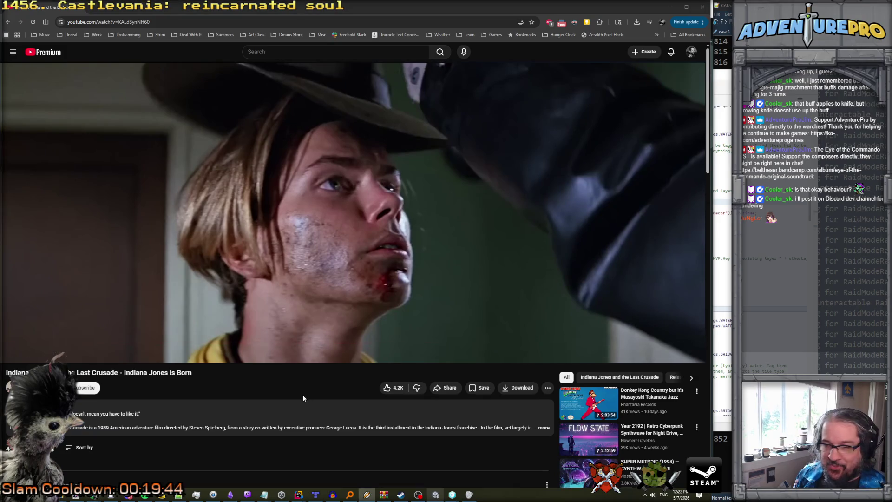
# - Rewind the Indiana Jones is Born clip to its start, play it through, then return to Unity
pyautogui.click(124, 344)
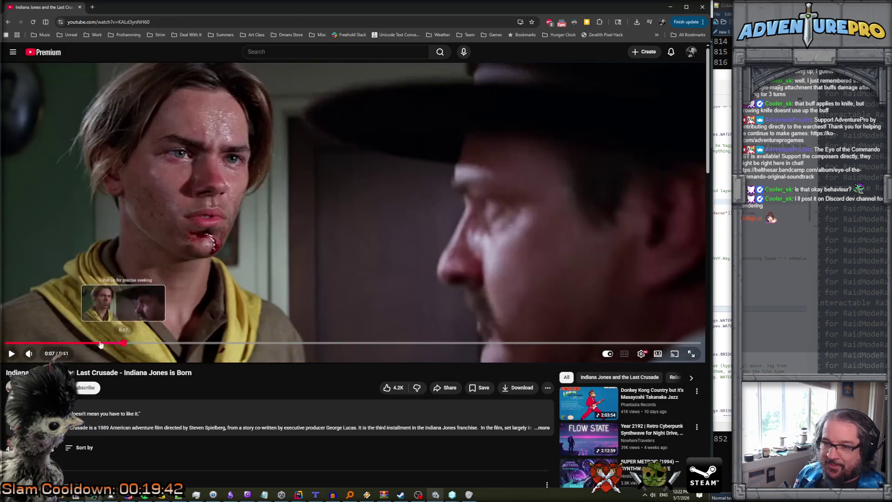
pyautogui.click(7, 343)
pyautogui.click(11, 354)
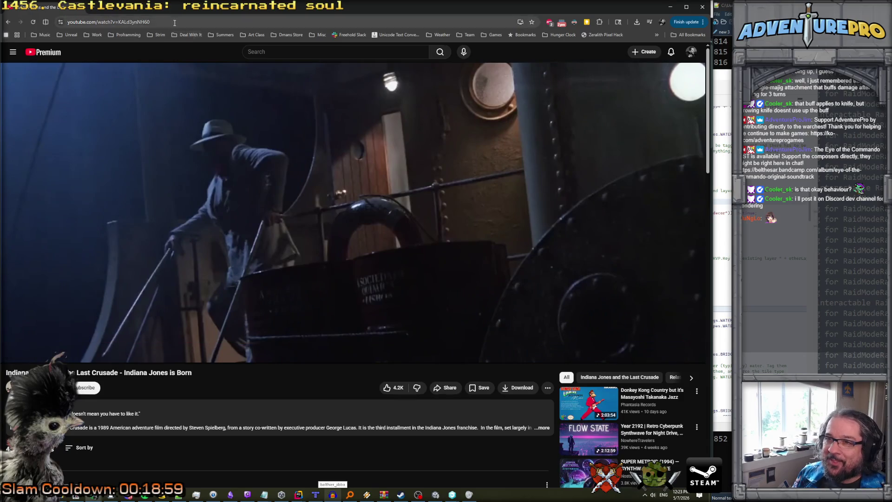
pyautogui.click(175, 22)
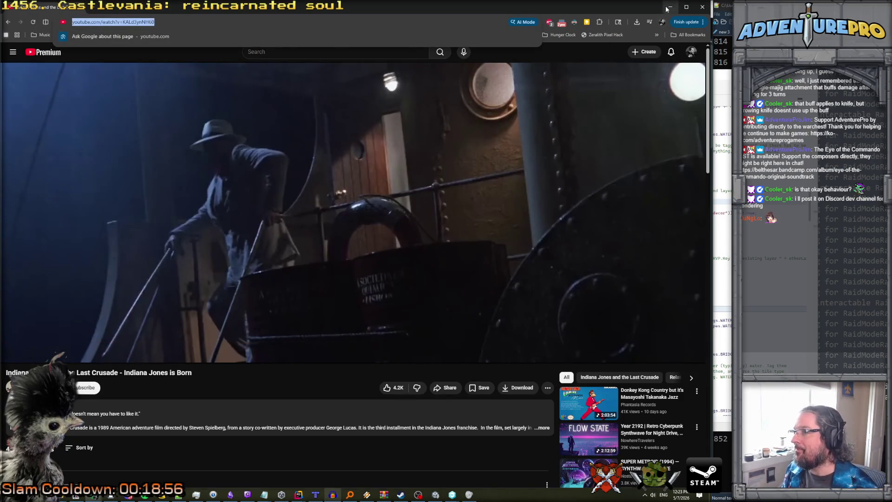
pyautogui.hotkey('alt', 'Tab')
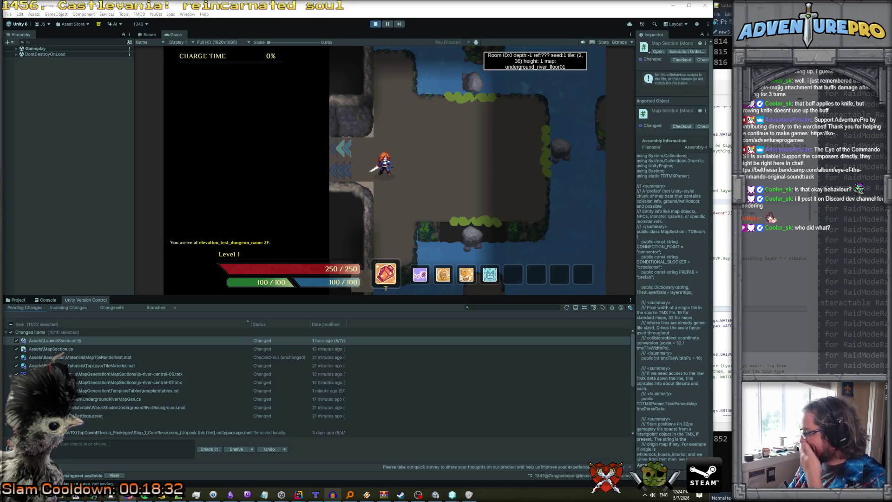
# - Walk the character right into room 409, across the island, and back through the neighbouring room
pyautogui.click(470, 172)
pyautogui.press('Right')
pyautogui.press('Right')
pyautogui.press('Right')
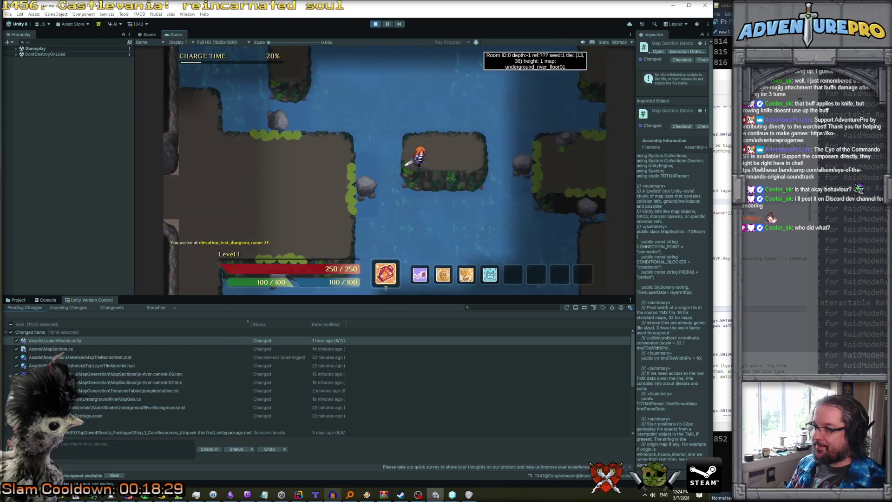
pyautogui.press('Right')
pyautogui.press('Right')
pyautogui.press('Right')
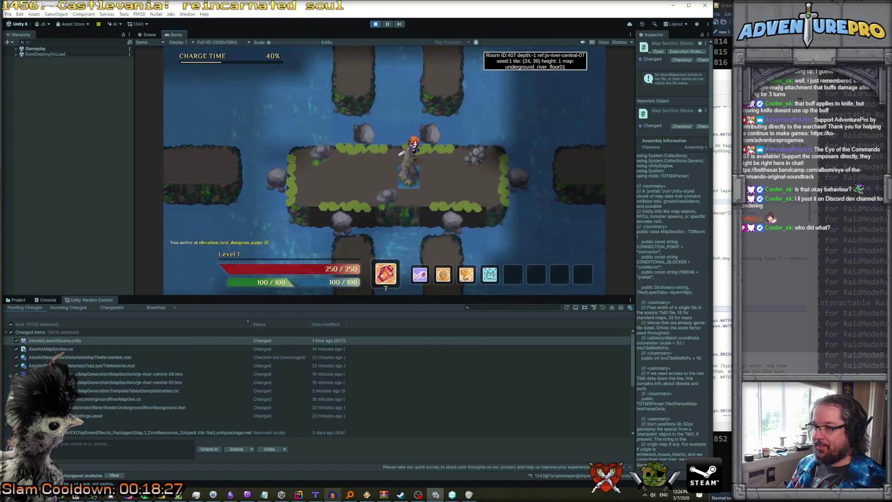
pyautogui.press('Down')
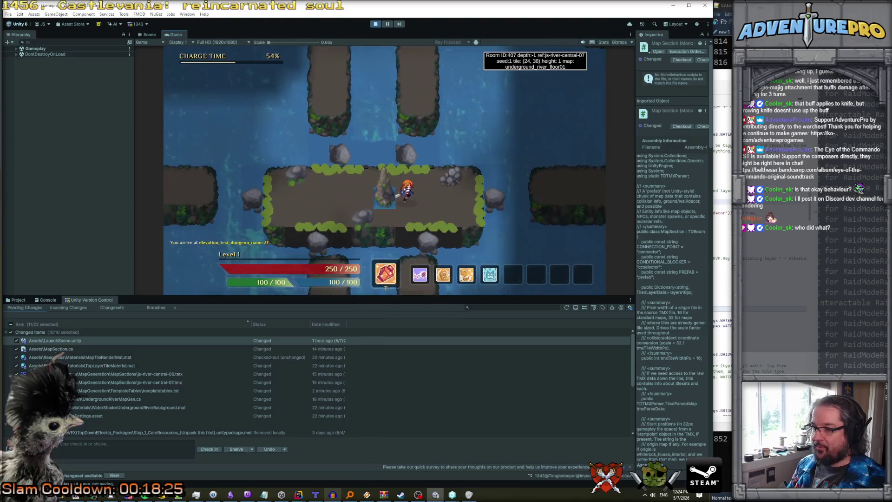
pyautogui.press('Right')
pyautogui.press('Right')
pyautogui.press('Right')
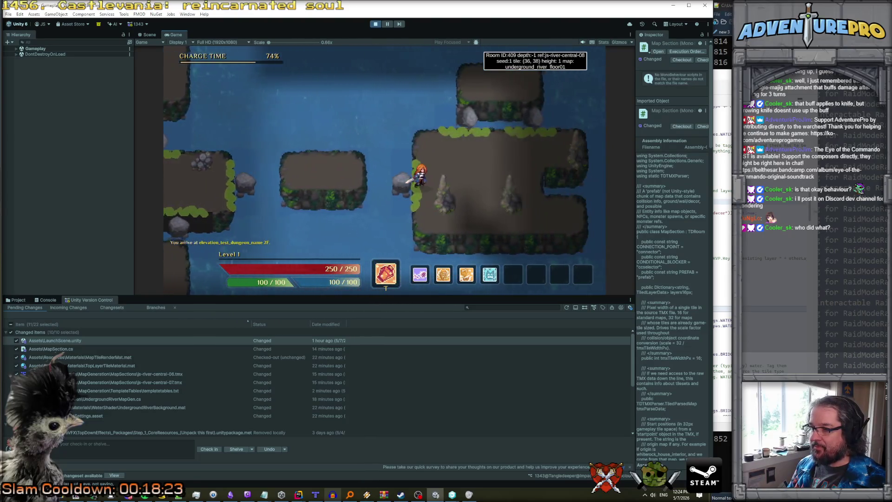
pyautogui.press('Right')
pyautogui.press('Right')
pyautogui.press('Right')
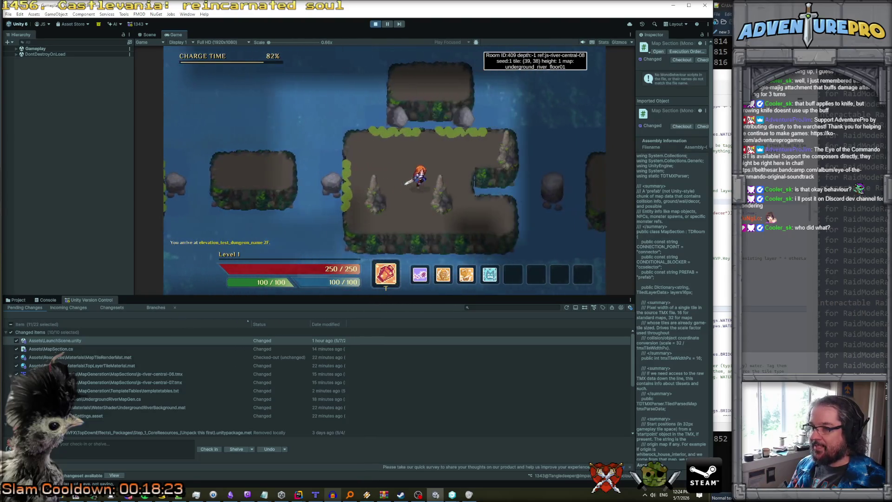
pyautogui.press('Down')
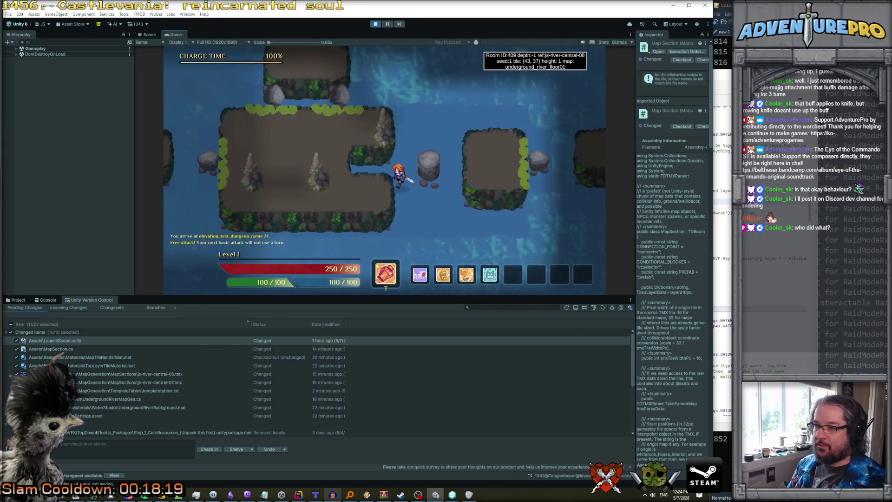
pyautogui.press('Left')
pyautogui.press('Left')
pyautogui.press('Left')
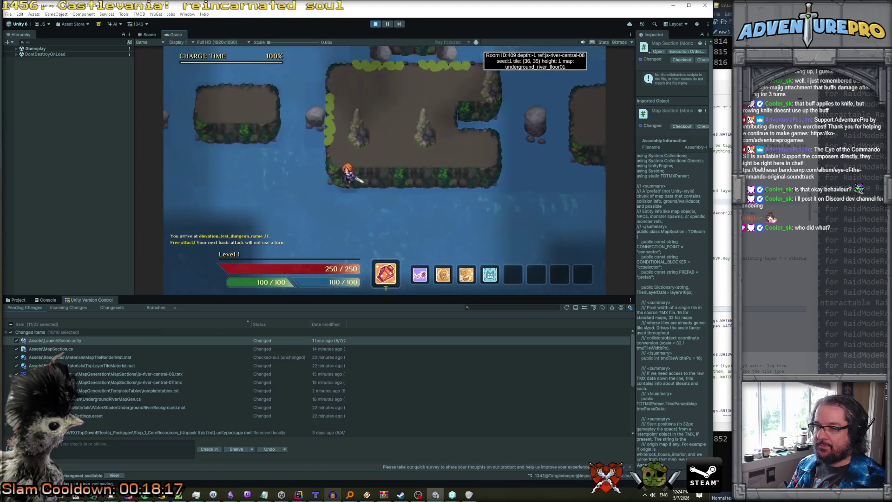
pyautogui.press('Up')
pyautogui.press('Up')
pyautogui.press('Up')
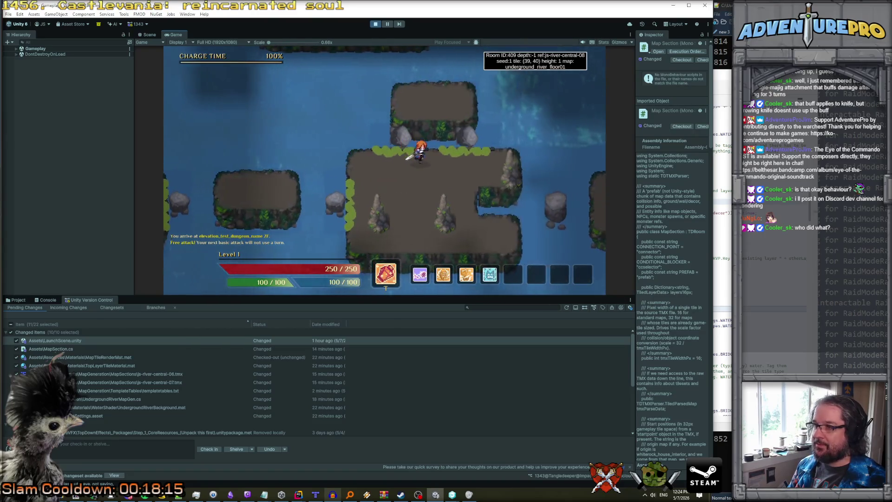
pyautogui.press('Down')
pyautogui.press('Down')
pyautogui.press('Left')
pyautogui.press('Left')
pyautogui.press('Left')
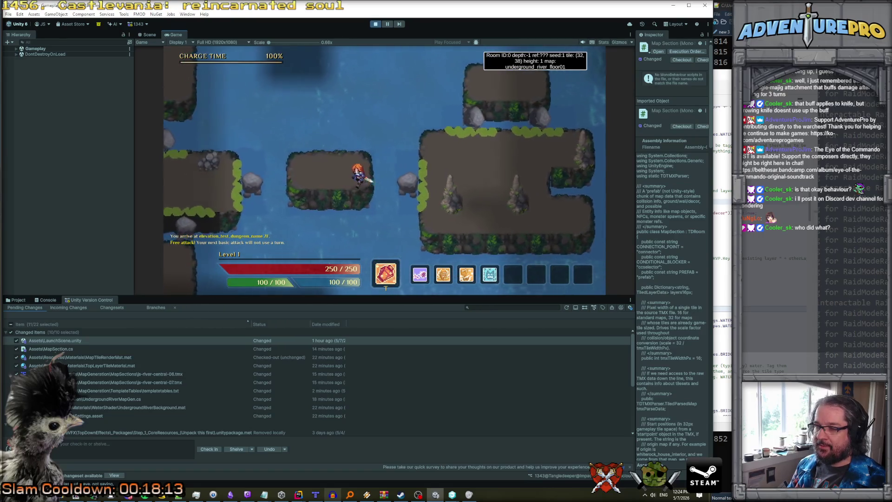
pyautogui.press('Right')
pyautogui.press('Right')
pyautogui.press('Right')
pyautogui.press('Down')
pyautogui.press('Down')
pyautogui.press('Down')
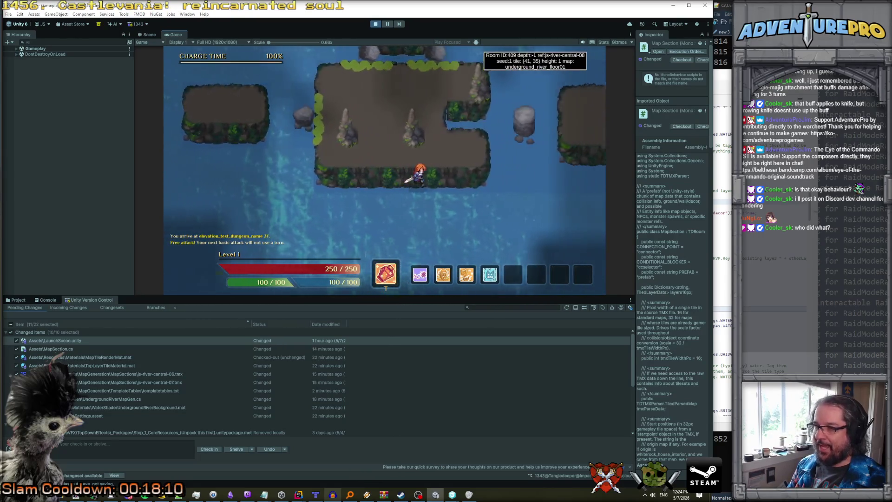
# - Test movement around the island's notch, the small island and the rock, then stop the game and return to Tiled
pyautogui.press('Up')
pyautogui.press('Up')
pyautogui.press('Right')
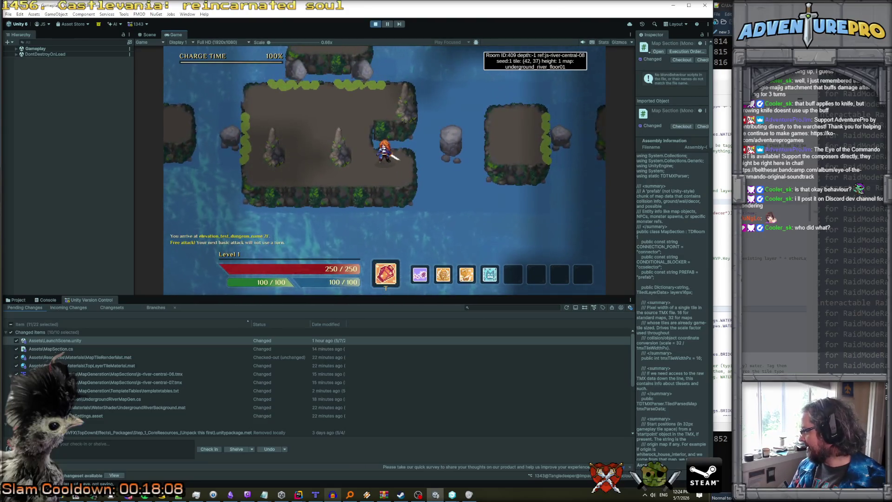
pyautogui.press('Up')
pyautogui.press('Up')
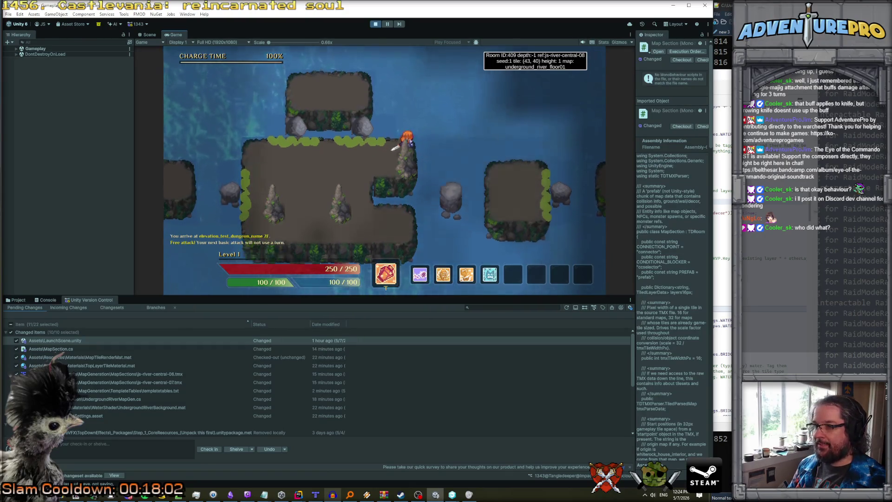
pyautogui.press('Down')
pyautogui.press('Left')
pyautogui.press('Down')
pyautogui.press('Down')
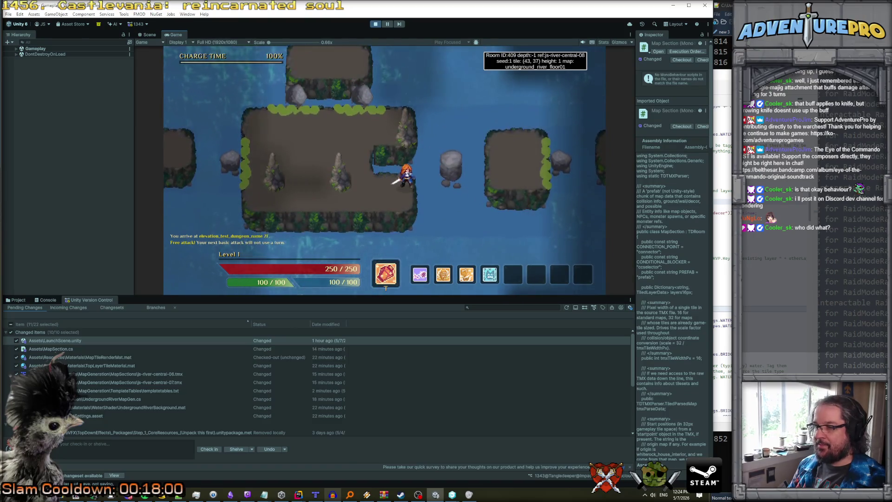
pyautogui.press('Right')
pyautogui.press('Right')
pyautogui.press('Right')
pyautogui.press('Right')
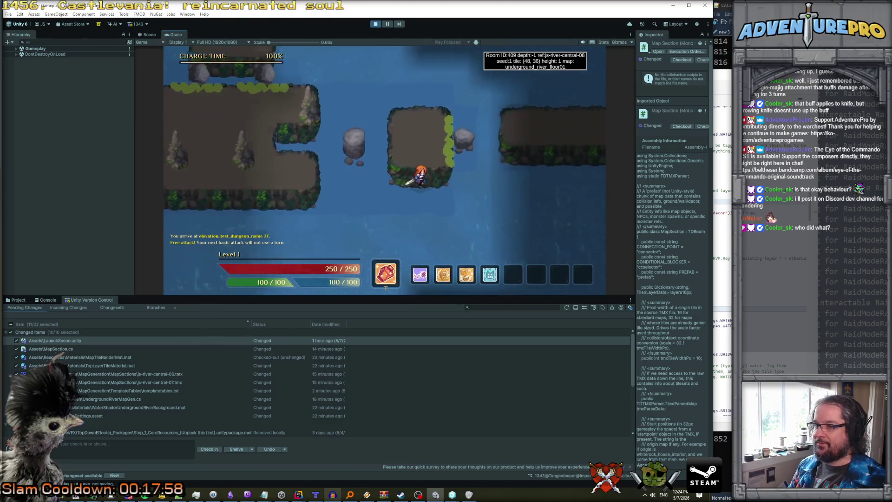
pyautogui.press('Right')
pyautogui.press('Left')
pyautogui.press('Left')
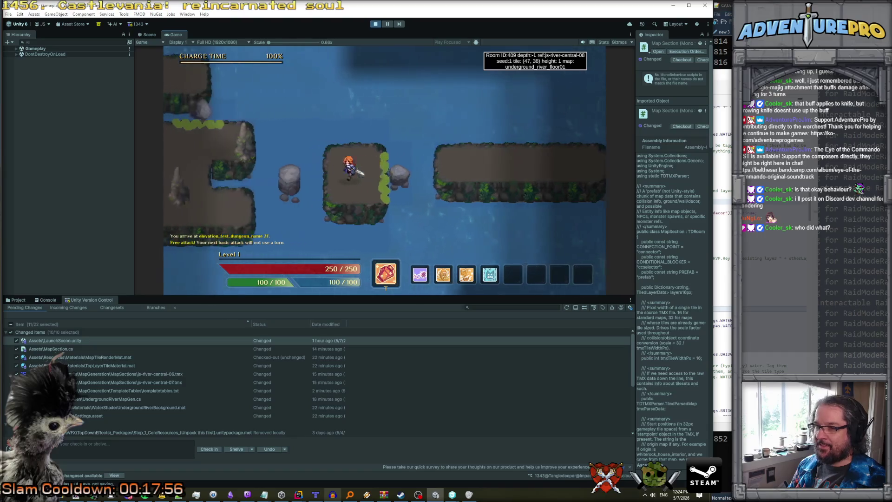
pyautogui.press('Down')
pyautogui.press('Down')
pyautogui.press('Down')
pyautogui.press('Left')
pyautogui.press('Left')
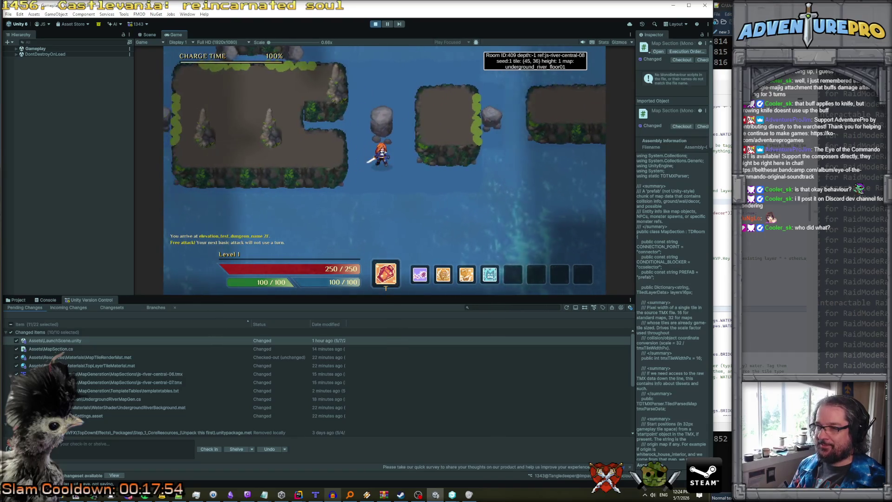
pyautogui.press('Right')
pyautogui.press('Down')
pyautogui.press('Up')
pyautogui.press('Up')
pyautogui.press('Up')
pyautogui.press('Right')
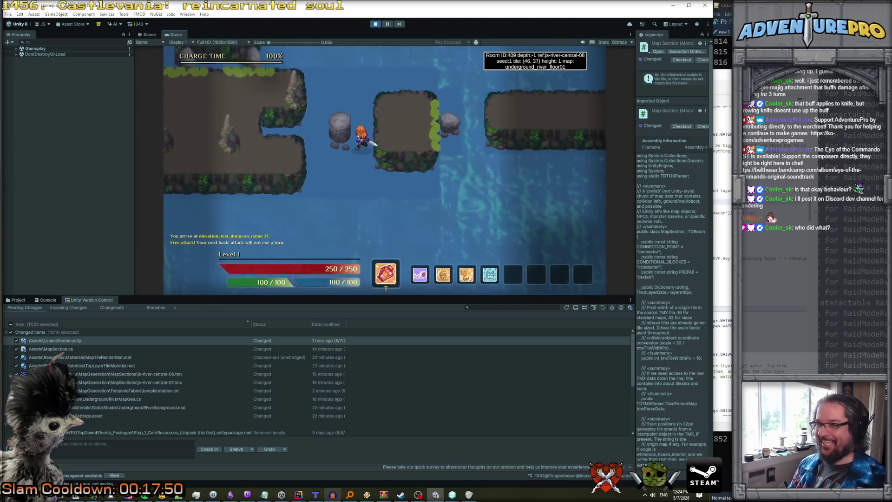
pyautogui.press('Down')
pyautogui.press('Down')
pyautogui.press('Down')
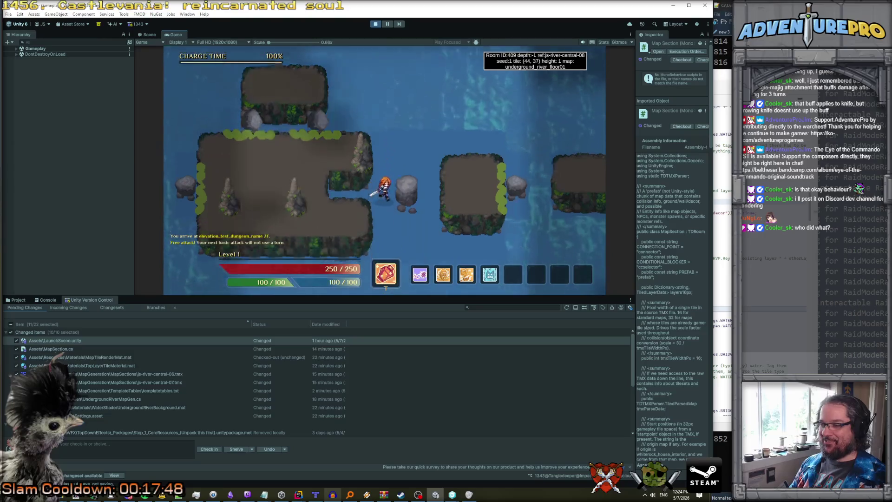
pyautogui.press('Up')
pyautogui.press('Up')
pyautogui.press('Up')
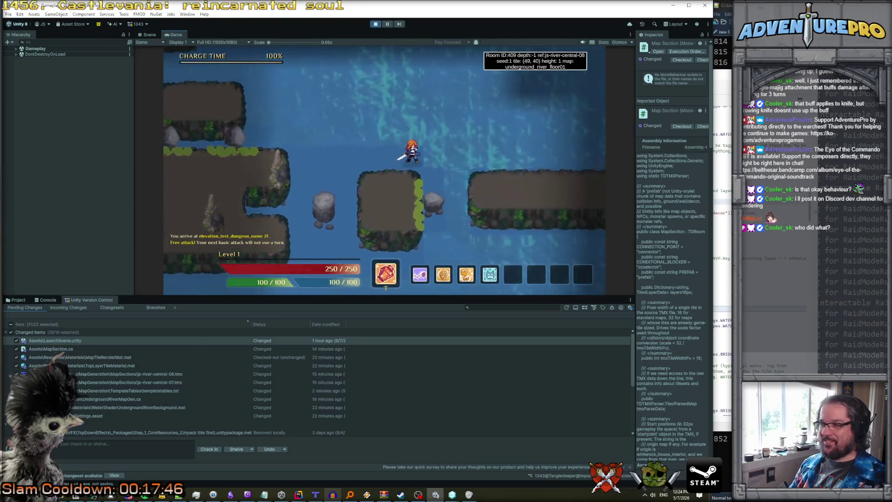
pyautogui.press('Right')
pyautogui.press('Left')
pyautogui.press('Left')
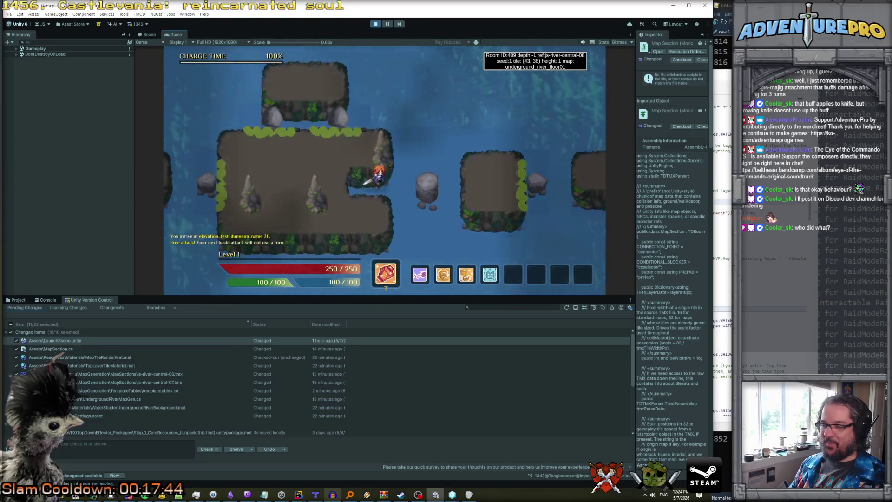
pyautogui.press('Down')
pyautogui.press('Down')
pyautogui.press('Down')
pyautogui.press('Right')
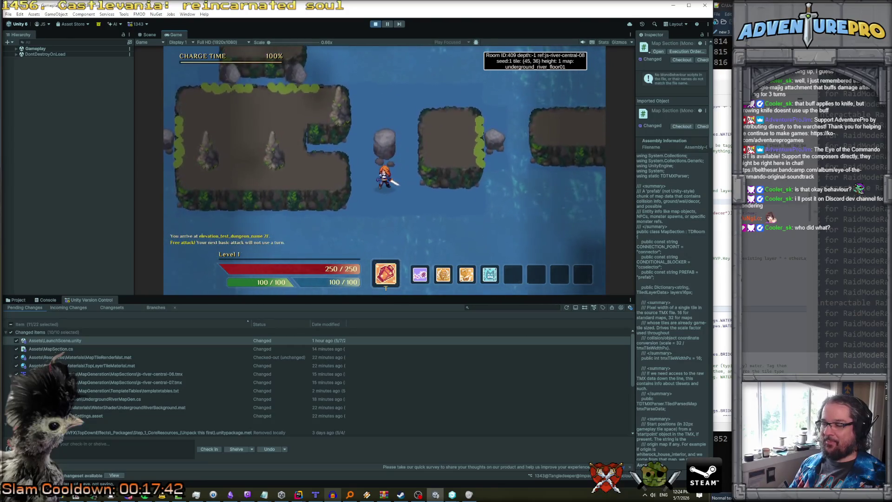
pyautogui.click(375, 24)
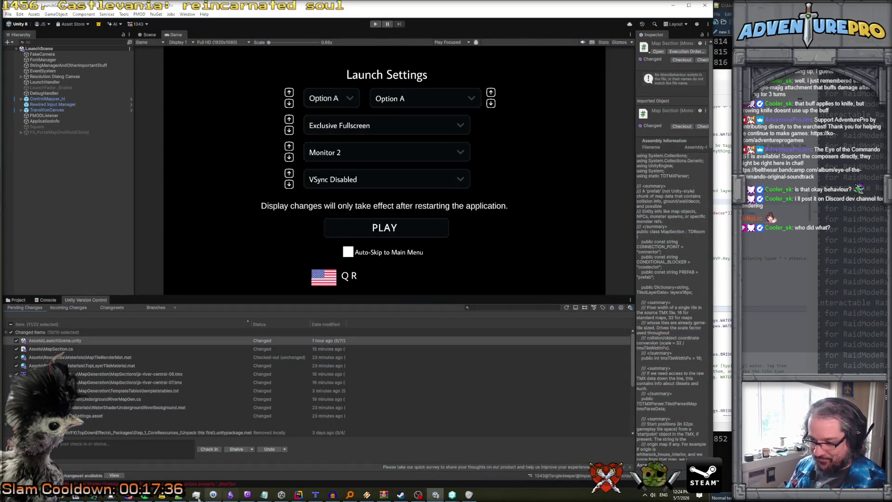
pyautogui.click(316, 495)
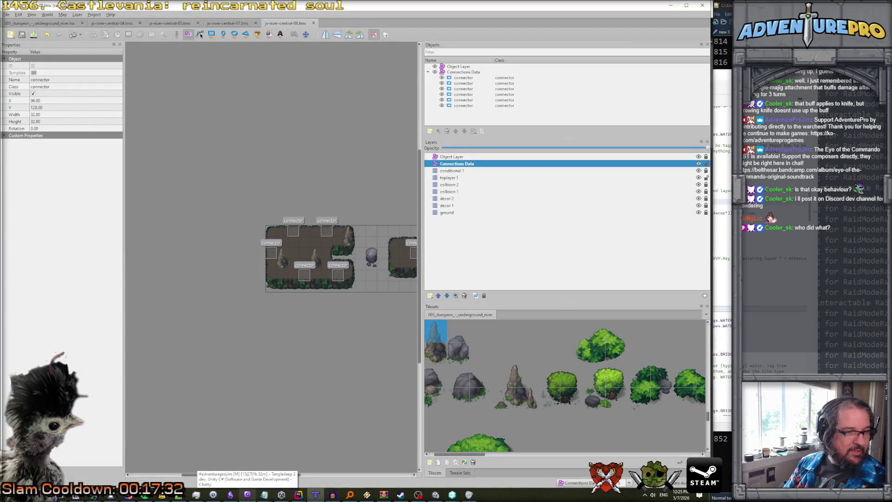
# - Inspect the ground and decor 1 layers by briefly hiding and showing each
pyautogui.click(452, 213)
pyautogui.click(698, 213)
pyautogui.click(698, 212)
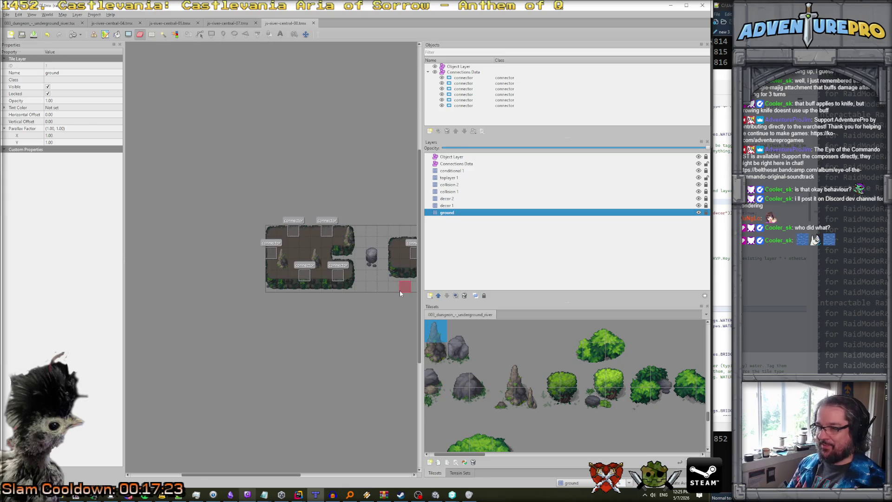
pyautogui.scroll(2, 399, 291)
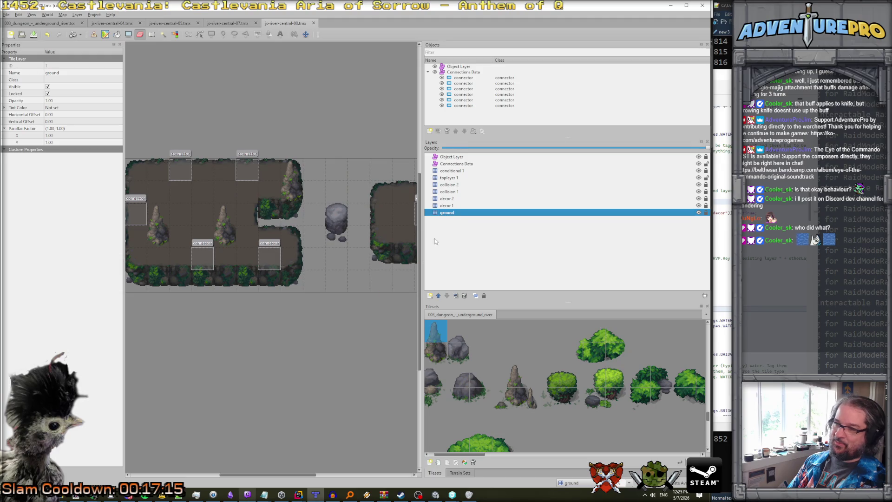
pyautogui.click(449, 206)
pyautogui.click(698, 205)
pyautogui.click(698, 205)
pyautogui.click(450, 213)
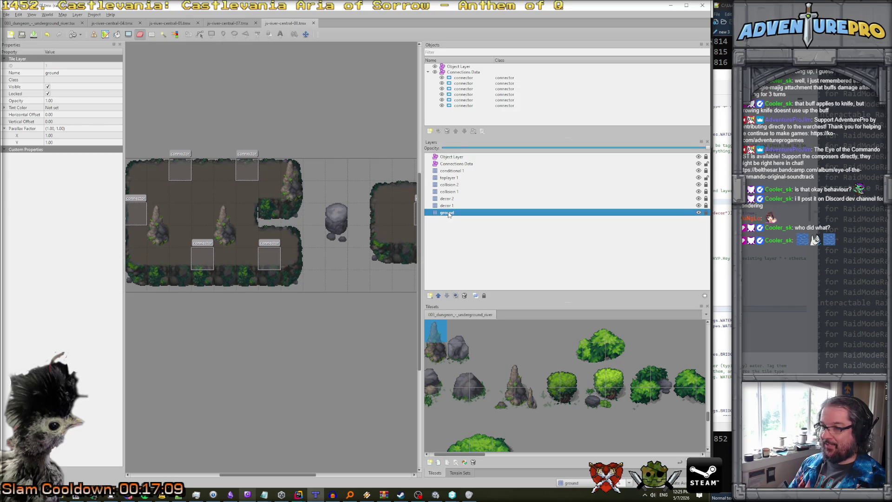
# - Unlock the ground layer, select the room's bottom tile row, and delete it
pyautogui.click(129, 35)
pyautogui.moveTo(142, 271)
pyautogui.mouseDown()
pyautogui.moveTo(135, 281)
pyautogui.moveTo(213, 281)
pyautogui.mouseUp()
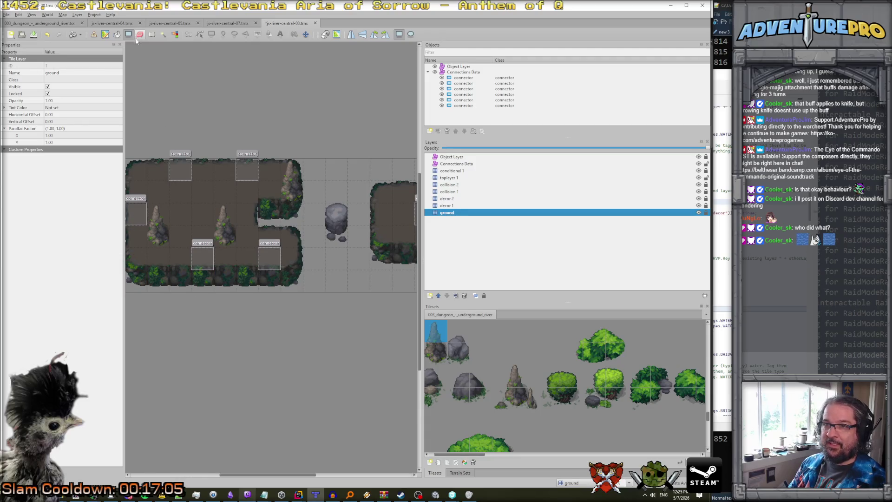
pyautogui.click(152, 36)
pyautogui.click(706, 213)
pyautogui.moveTo(137, 281); pyautogui.dragTo(288, 281)
pyautogui.press('Delete')
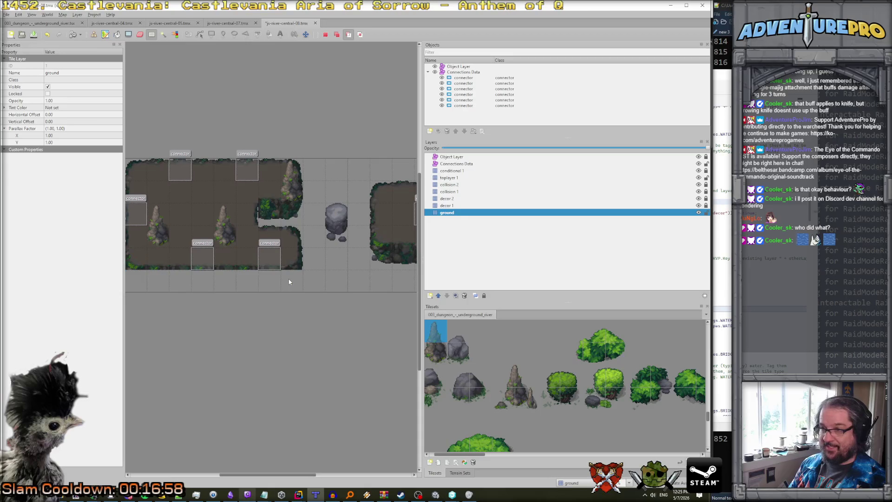
pyautogui.click(454, 206)
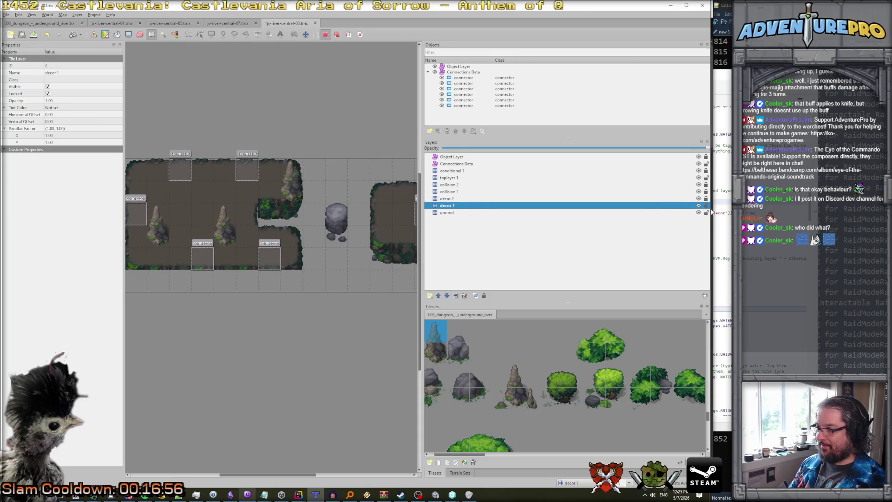
# - Paste the copied shoreline row along the bottom edge and delete the right-side inlet's ground tiles
pyautogui.hotkey('ctrl', 'v')
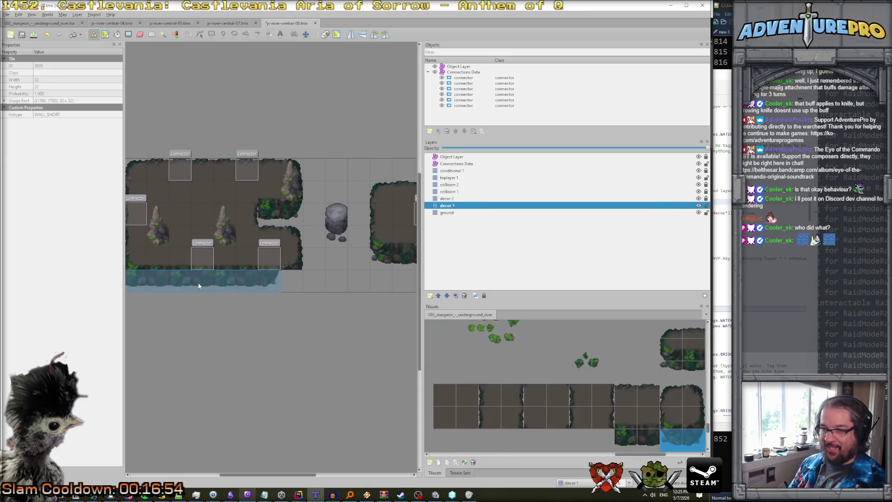
pyautogui.click(216, 283)
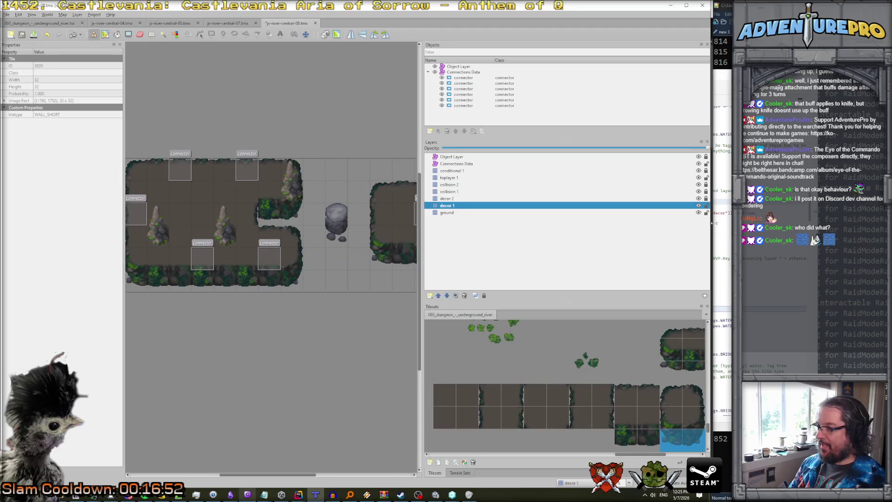
pyautogui.click(627, 212)
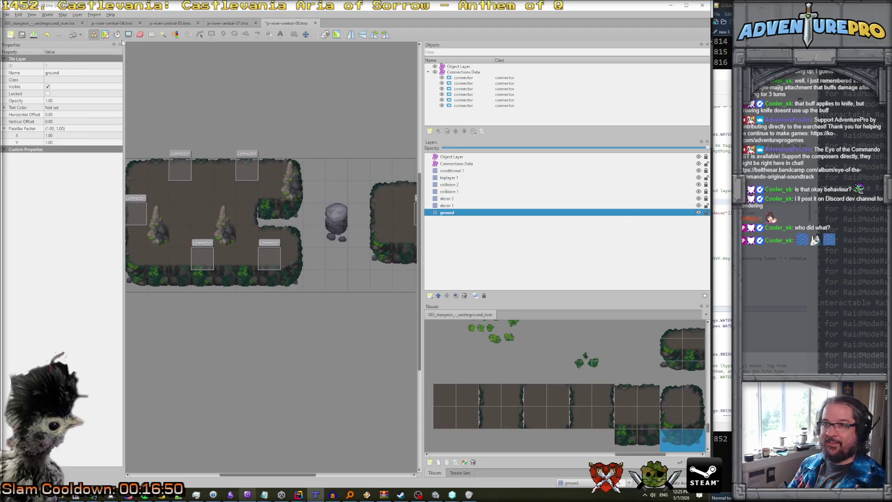
pyautogui.click(152, 34)
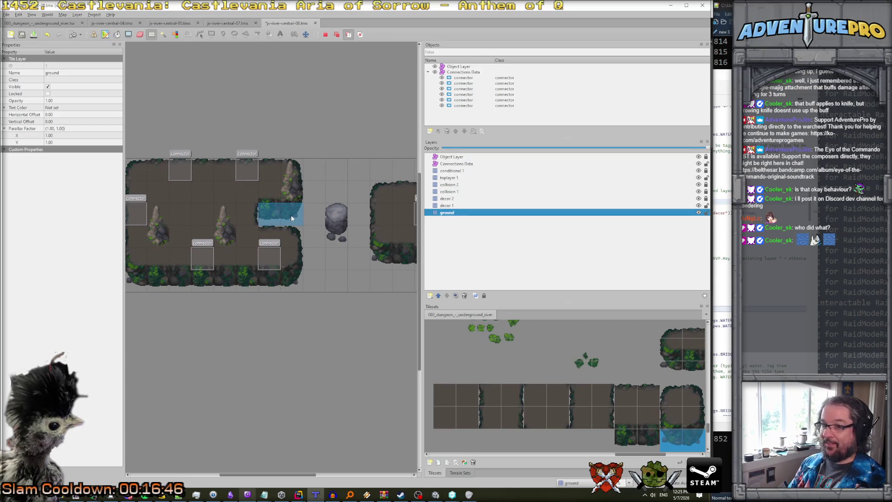
pyautogui.hotkey('ctrl', 'x')
# - On decor 1, pick up the inlet-edge tiles as a stamp, check the layer, then open js-river-central-07
pyautogui.click(448, 205)
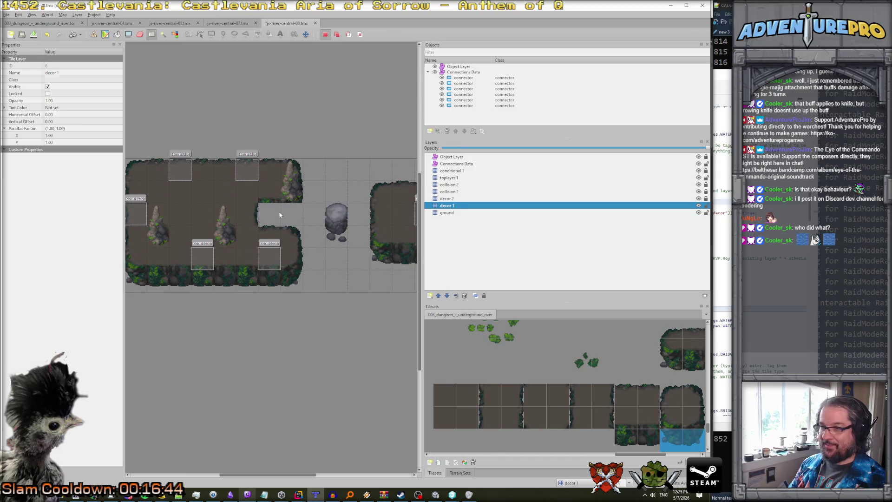
pyautogui.press('ctrl')
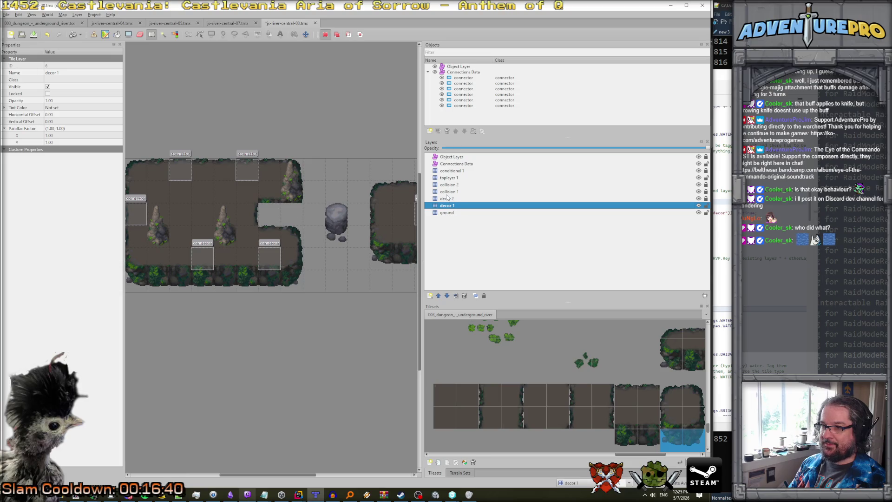
pyautogui.press('b')
pyautogui.rightClick(278, 215)
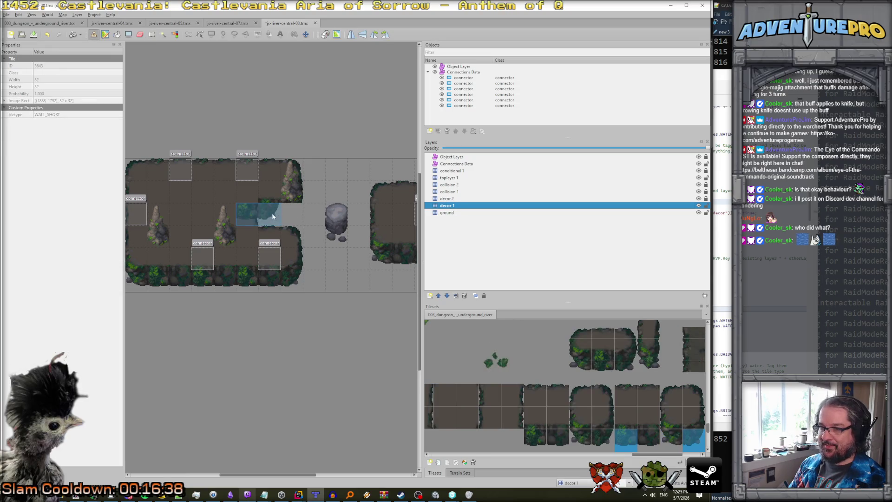
pyautogui.click(698, 205)
pyautogui.click(698, 205)
pyautogui.doubleClick(698, 205)
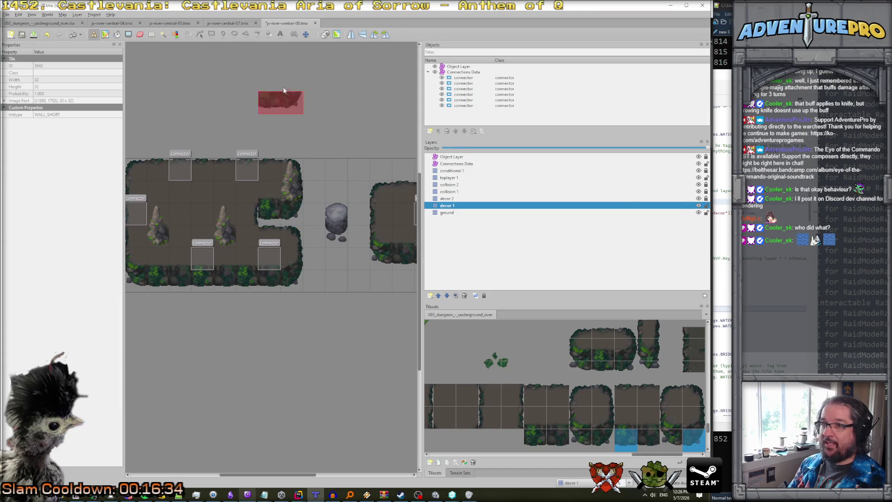
pyautogui.click(239, 23)
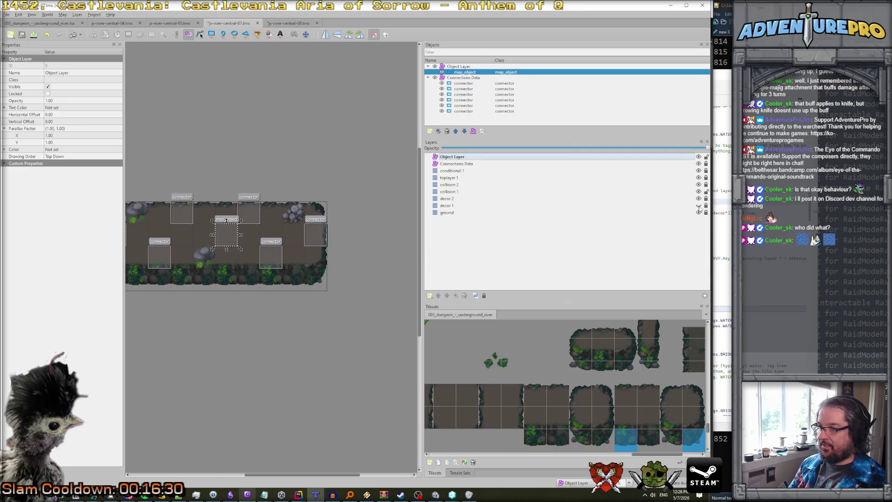
# - Compare the foliage layer on js-river-central-07, then return to js-river-central-08
pyautogui.click(698, 206)
pyautogui.doubleClick(698, 205)
pyautogui.click(698, 205)
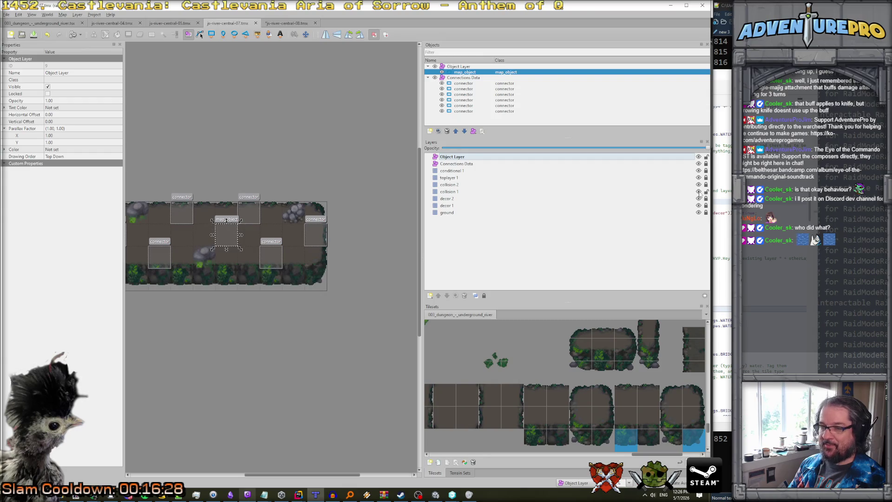
pyautogui.click(293, 24)
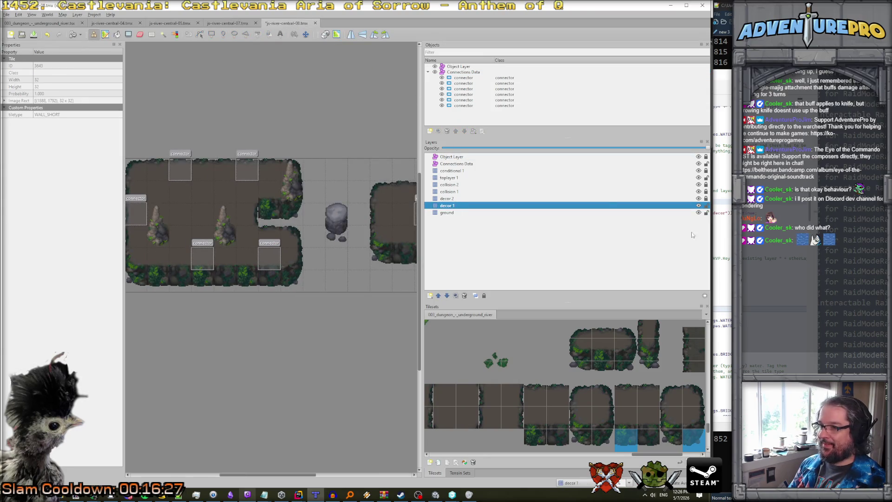
# - Delete the decor 1 tiles covering the lower half of the room
pyautogui.doubleClick(698, 206)
pyautogui.click(698, 205)
pyautogui.click(698, 205)
pyautogui.press('r')
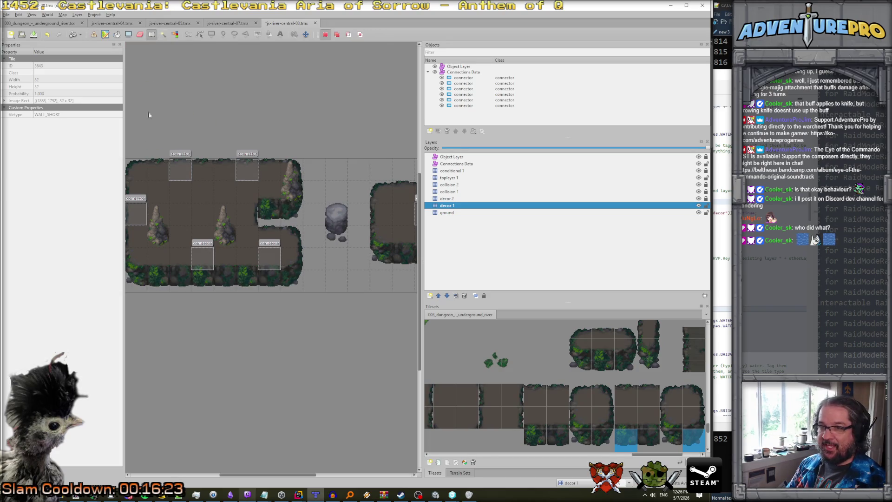
pyautogui.moveTo(133, 208); pyautogui.dragTo(291, 286)
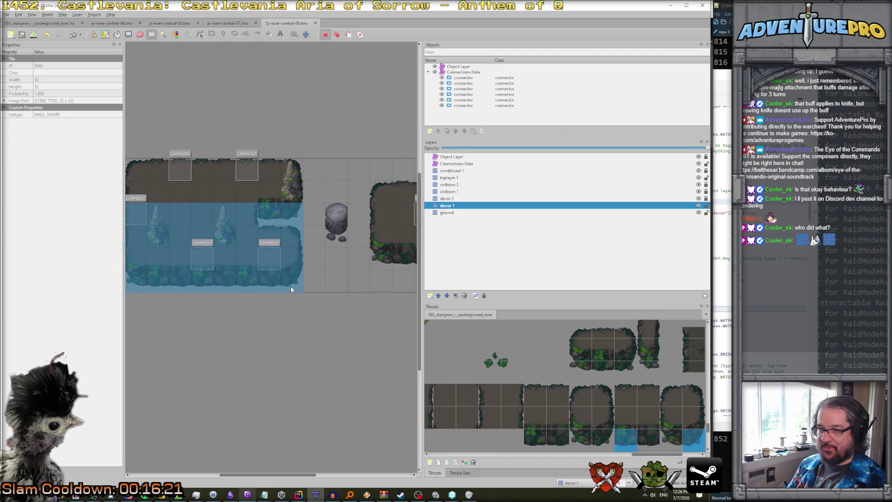
pyautogui.hotkey('ctrl', 'x')
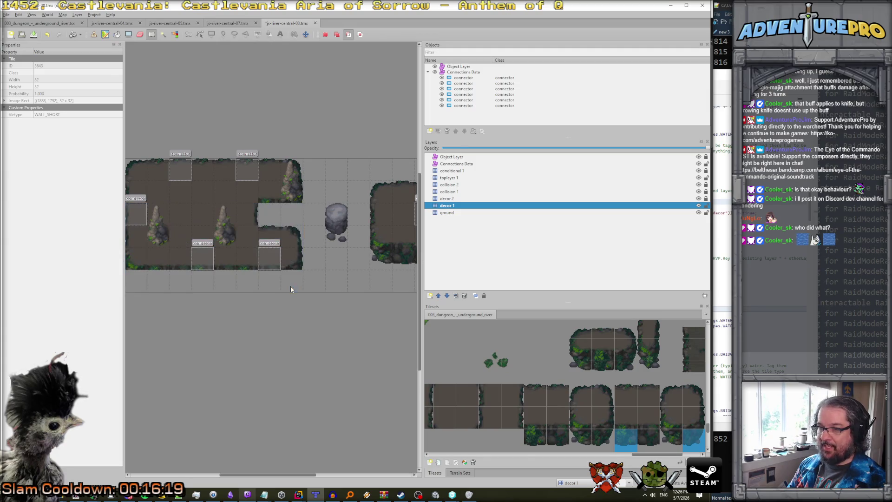
# - On collision 1, stamp wall tiles along the room's bottom row
pyautogui.click(675, 192)
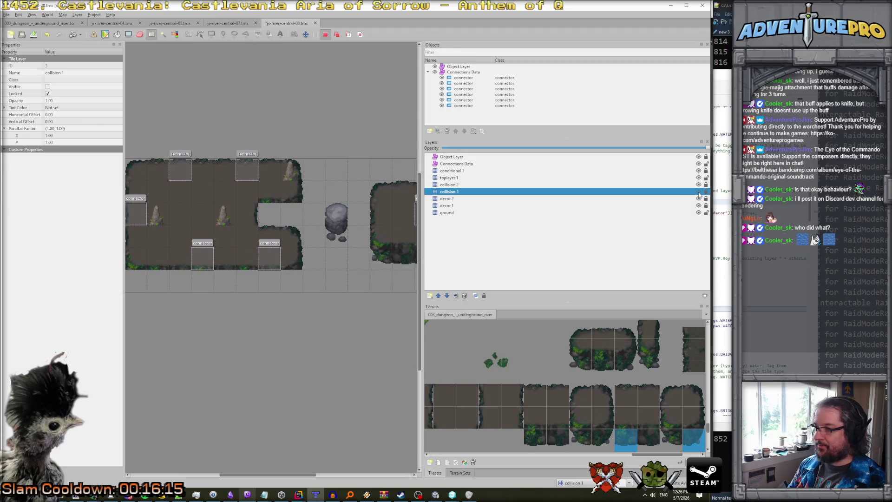
pyautogui.press('ctrl')
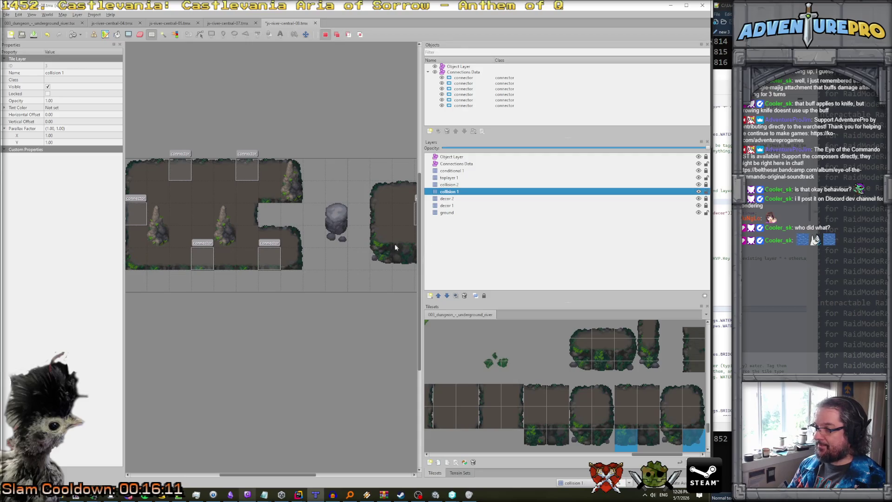
pyautogui.hotkey('ctrl', 'v')
pyautogui.click(218, 251)
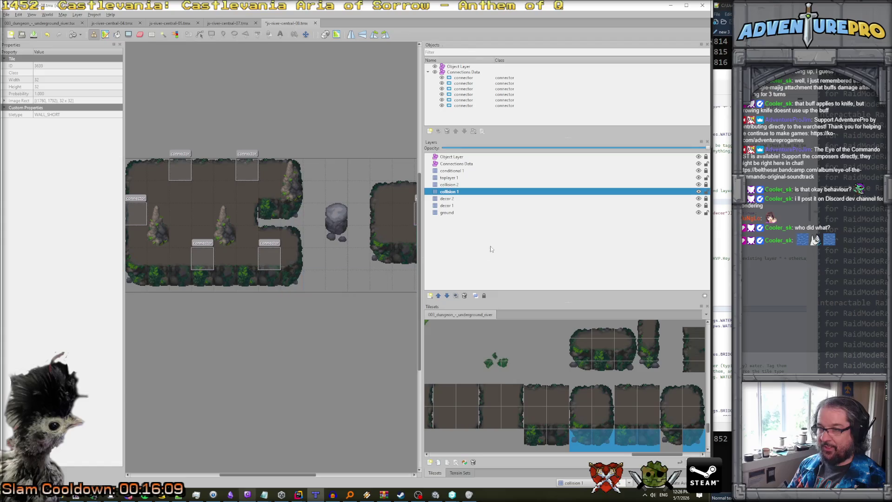
# - On decor 1, pick up a single tile as the brush stamp
pyautogui.click(692, 205)
pyautogui.hscroll(5, 381, 221)
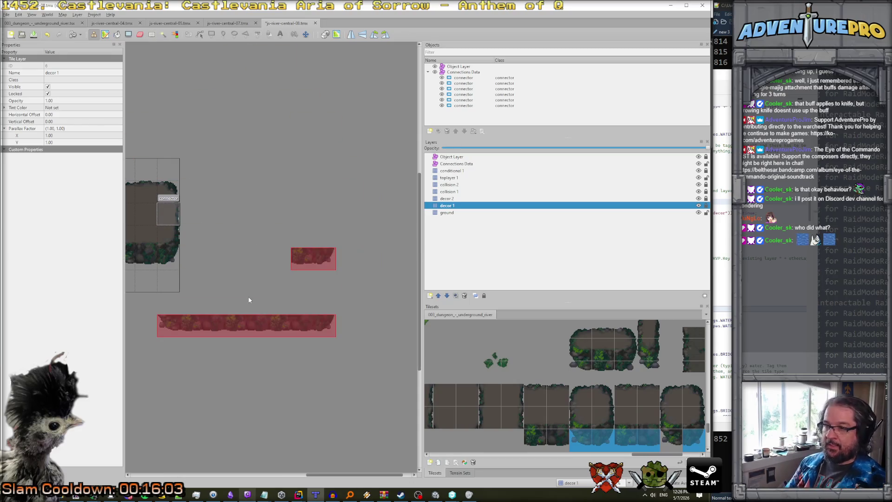
pyautogui.hscroll(-2, 258, 297)
pyautogui.rightClick(274, 304)
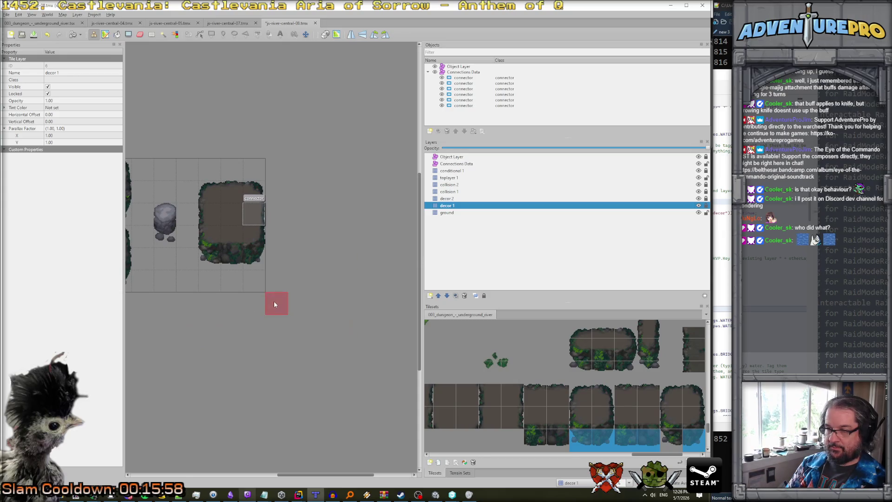
# - Delete the island's bottom row of ground tiles
pyautogui.click(444, 213)
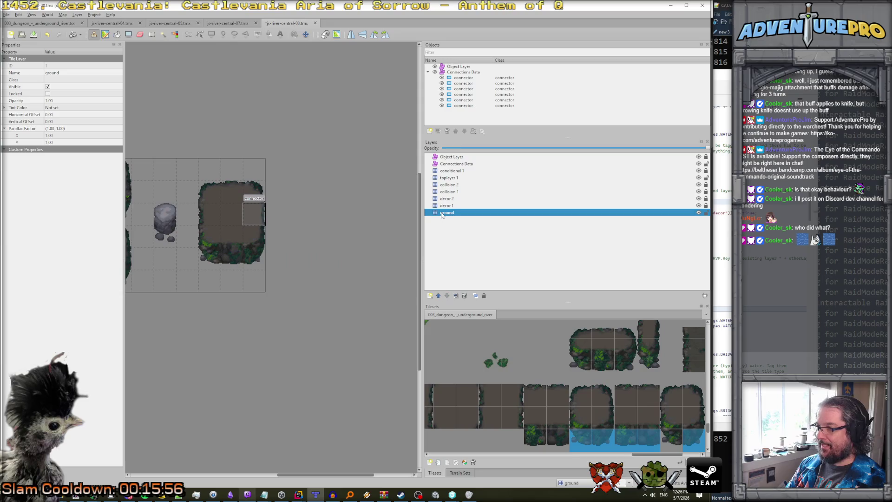
pyautogui.click(151, 35)
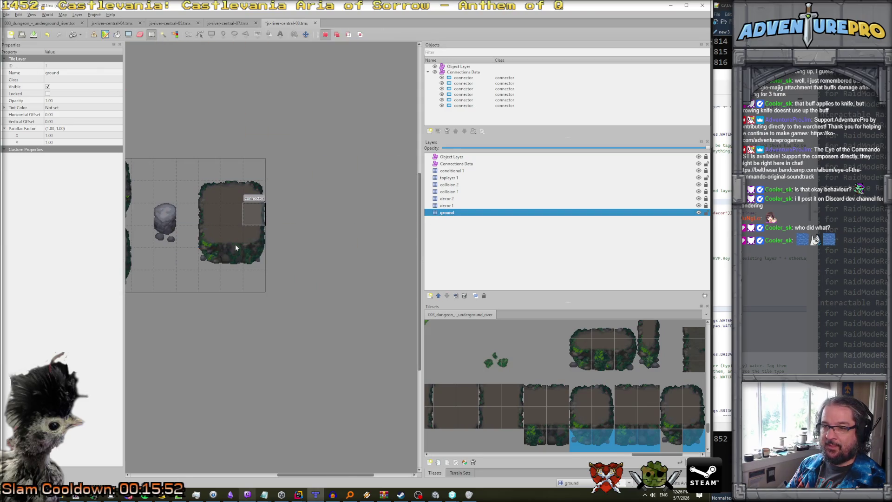
pyautogui.moveTo(206, 250); pyautogui.dragTo(258, 229)
pyautogui.moveTo(207, 255); pyautogui.dragTo(254, 263)
pyautogui.hotkey('ctrl', 'x')
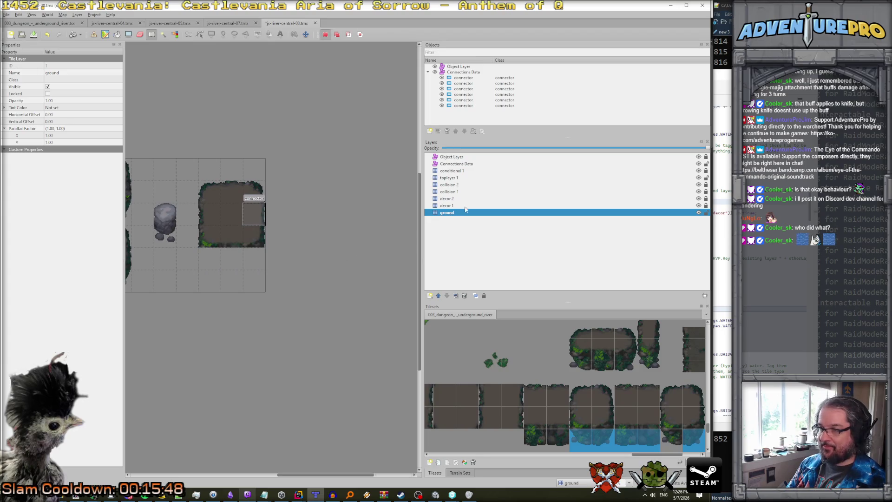
# - Stamp the bottom rock-edge row under the block on collision 1
pyautogui.click(456, 192)
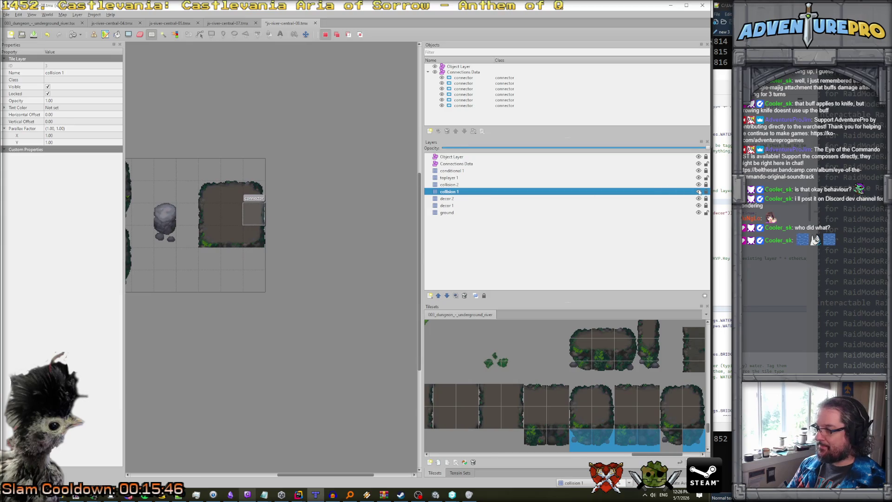
pyautogui.hotkey('ctrl', 'v')
pyautogui.click(232, 258)
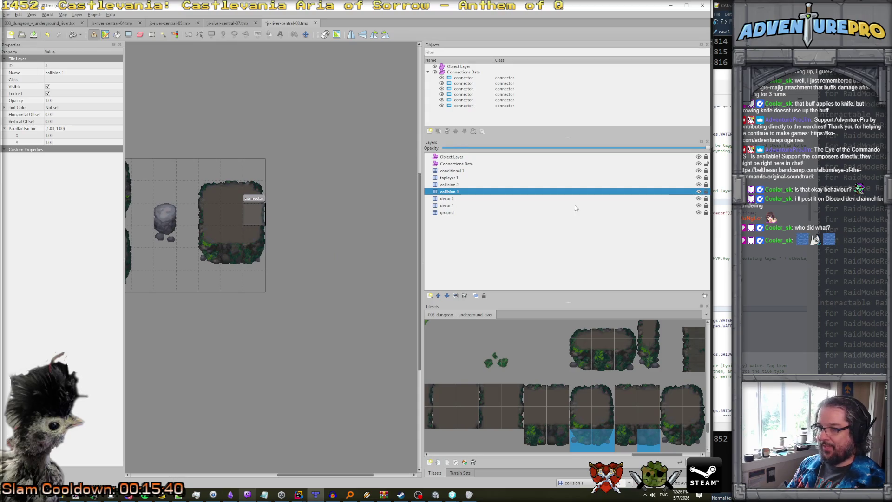
pyautogui.hscroll(-2, 397, 222)
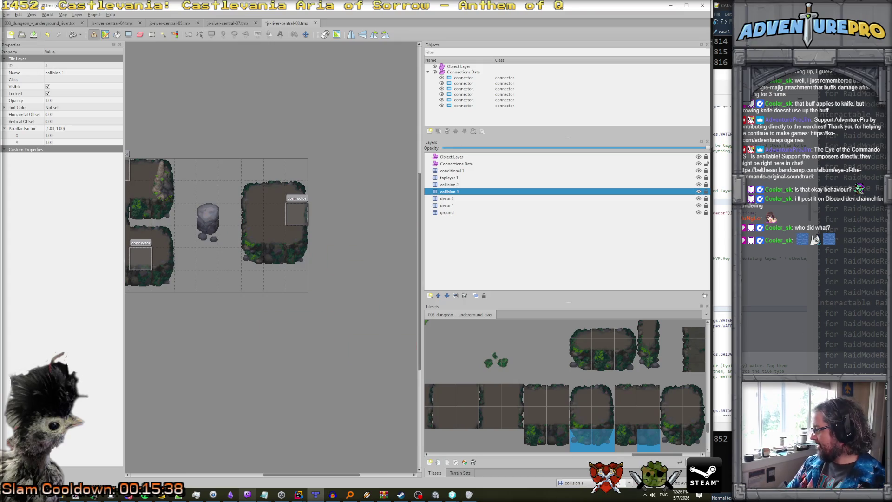
pyautogui.click(457, 213)
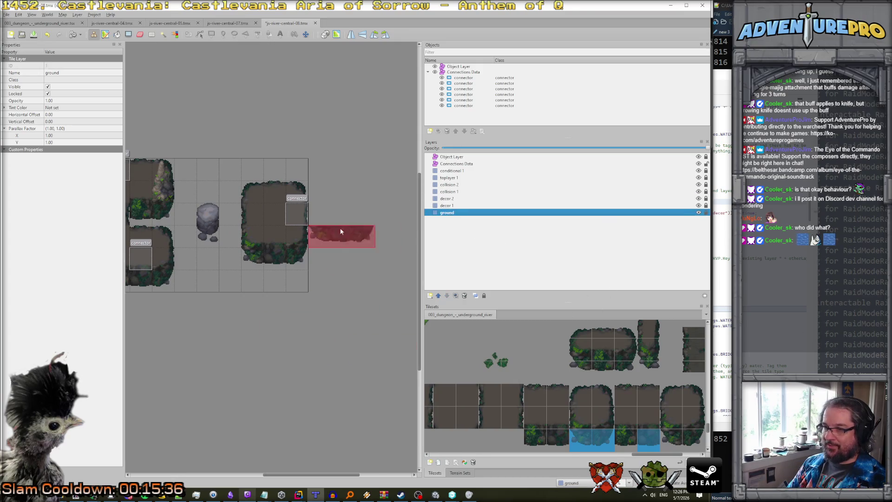
# - Add a new tile layer named 'water' above the ground layer
pyautogui.rightClick(449, 214)
pyautogui.moveTo(460, 218)
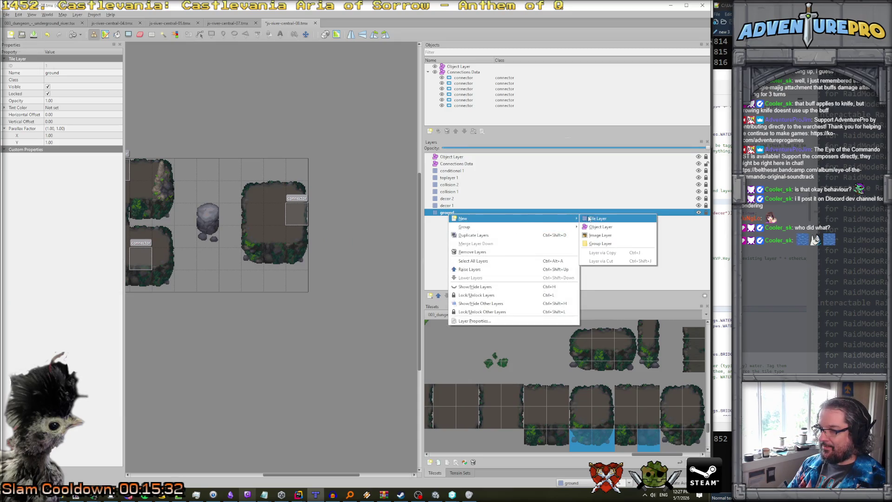
pyautogui.click(588, 219)
pyautogui.doubleClick(439, 214)
pyautogui.write('water')
pyautogui.press('Return')
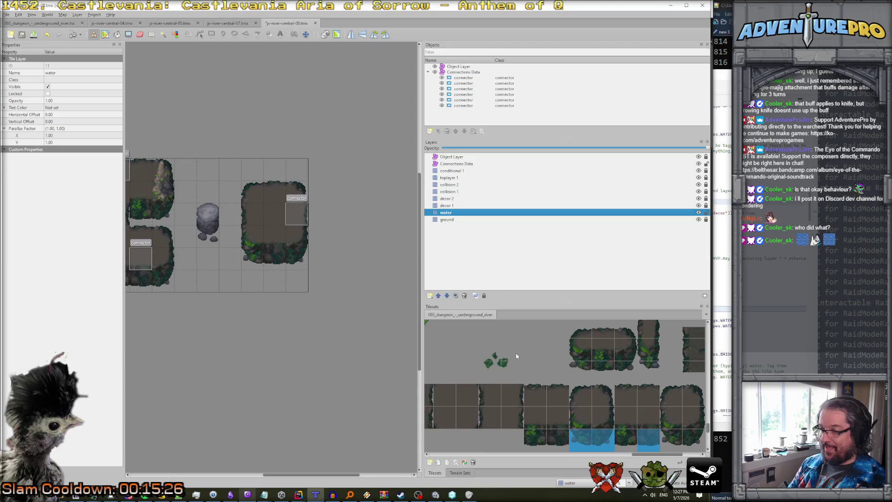
# - Paint the river channel around the boulder with the water tile
pyautogui.scroll(10, 516, 355)
pyautogui.scroll(-10, 516, 355)
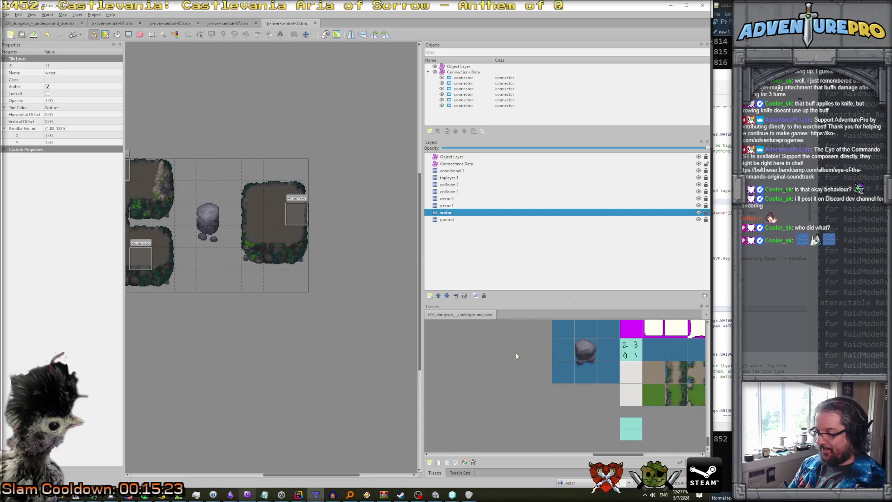
pyautogui.scroll(2, 516, 356)
pyautogui.click(562, 370)
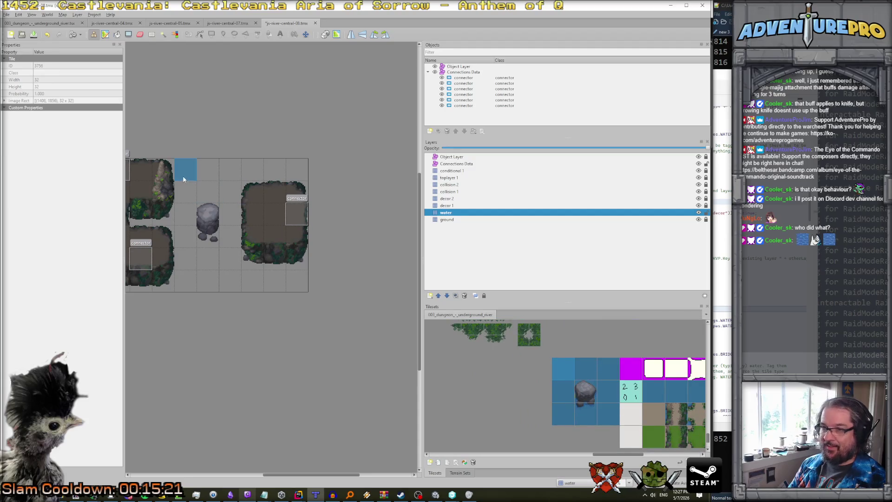
pyautogui.moveTo(183, 171)
pyautogui.mouseDown()
pyautogui.moveTo(189, 272)
pyautogui.moveTo(204, 256)
pyautogui.moveTo(229, 281)
pyautogui.moveTo(228, 239)
pyautogui.mouseUp()
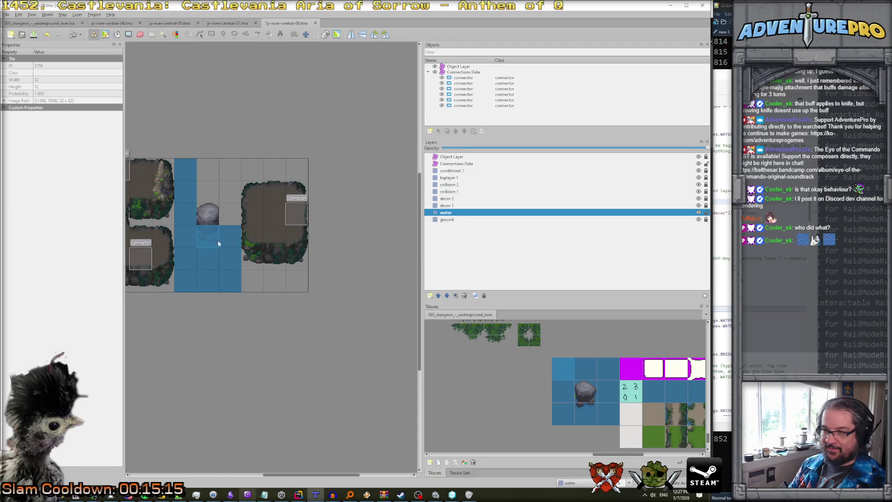
pyautogui.moveTo(211, 168); pyautogui.dragTo(229, 195)
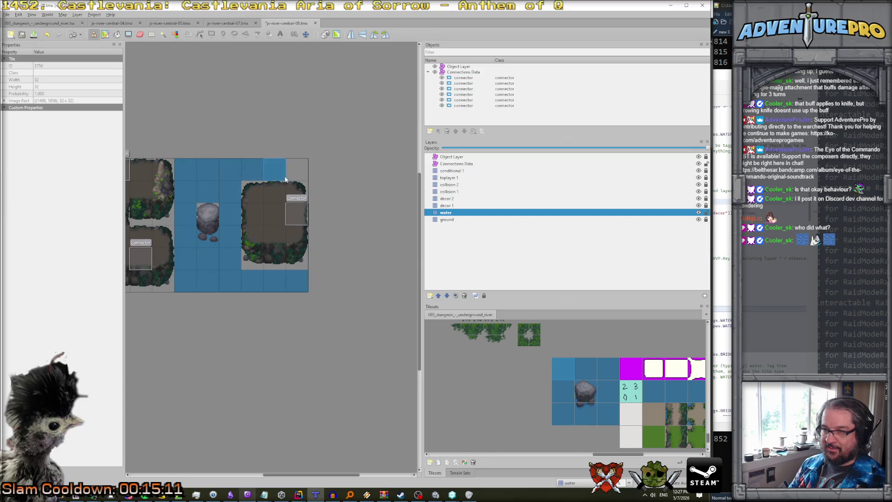
# - Save the map and minimize Tiled to return to Unity
pyautogui.hscroll(-3, 287, 179)
pyautogui.hscroll(2, 287, 179)
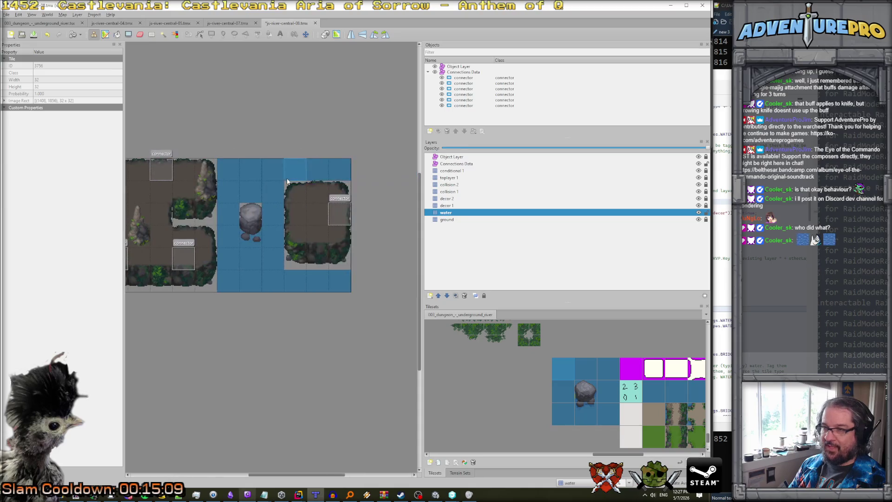
pyautogui.hotkey('ctrl', 's')
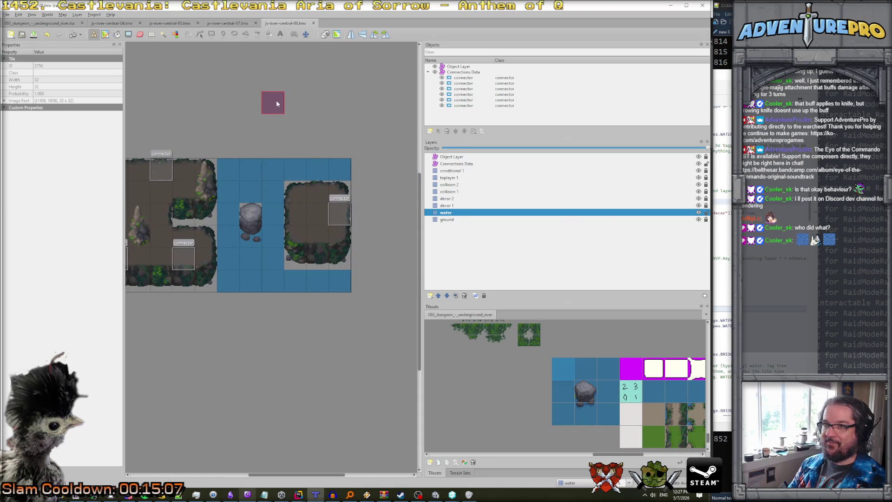
pyautogui.click(670, 6)
# - Enter Unity play mode to load the underground_river_floor01 room
pyautogui.click(375, 24)
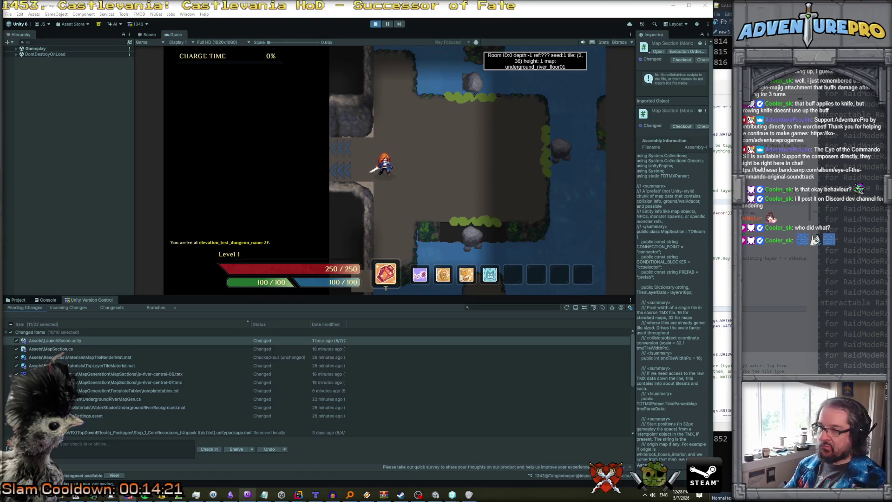
# - Walk the hero right through the river rooms, across the islands, and down to the lower ledge
pyautogui.click(529, 171)
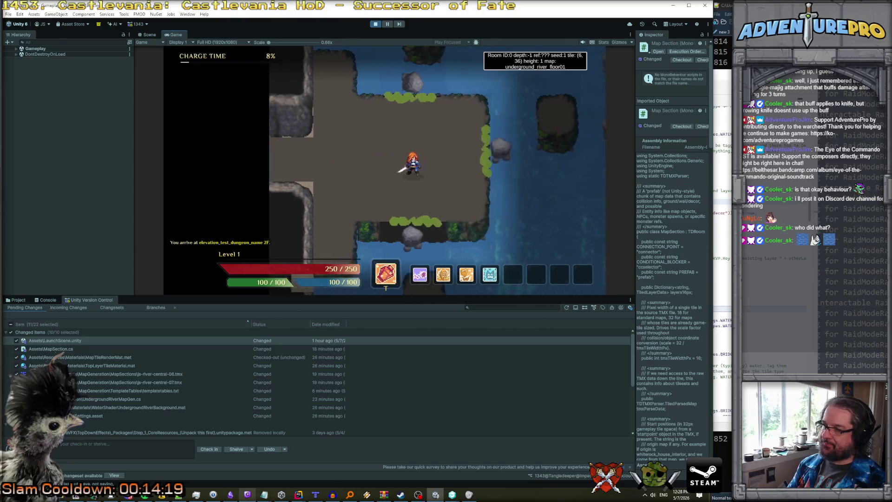
pyautogui.press('Right')
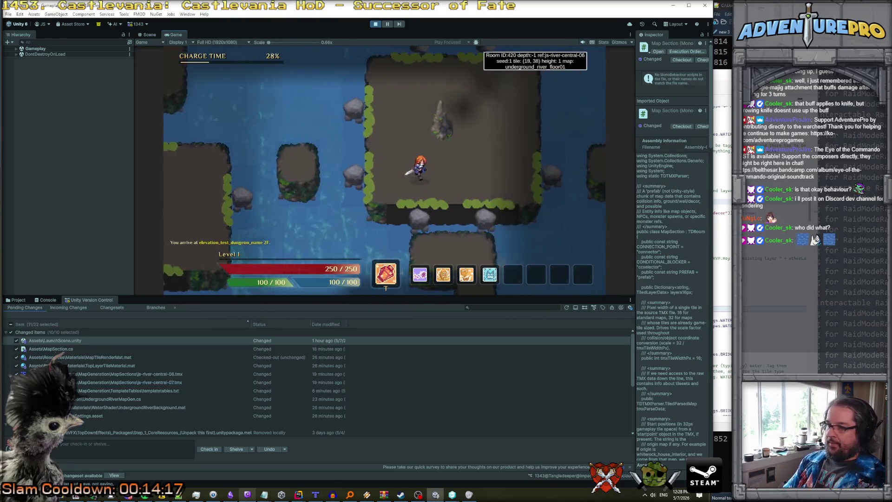
pyautogui.press('Right')
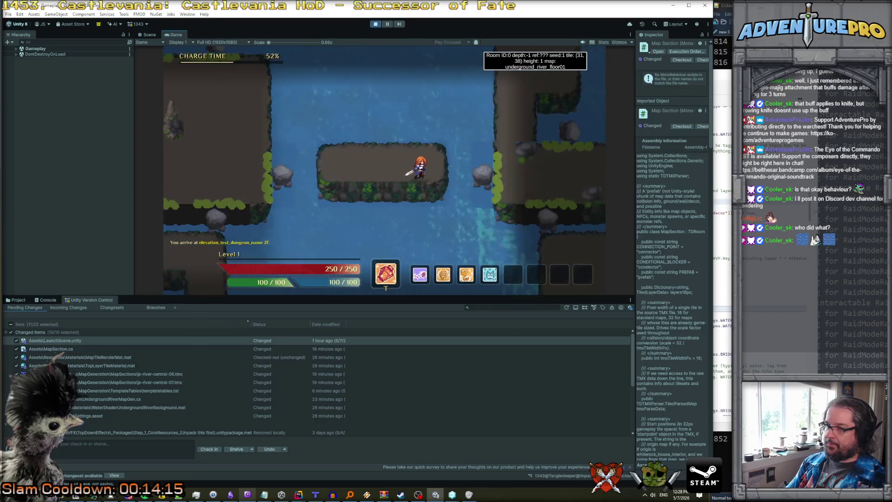
pyautogui.press('Right')
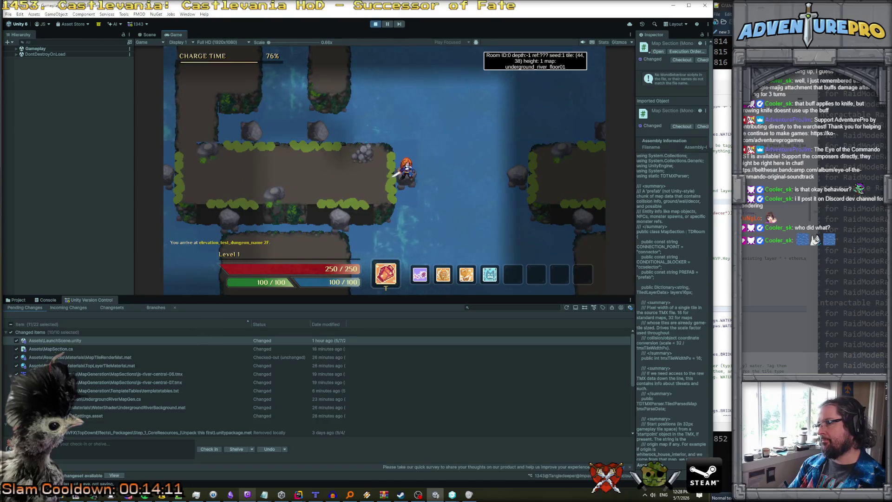
pyautogui.press('Up')
pyautogui.press('Left')
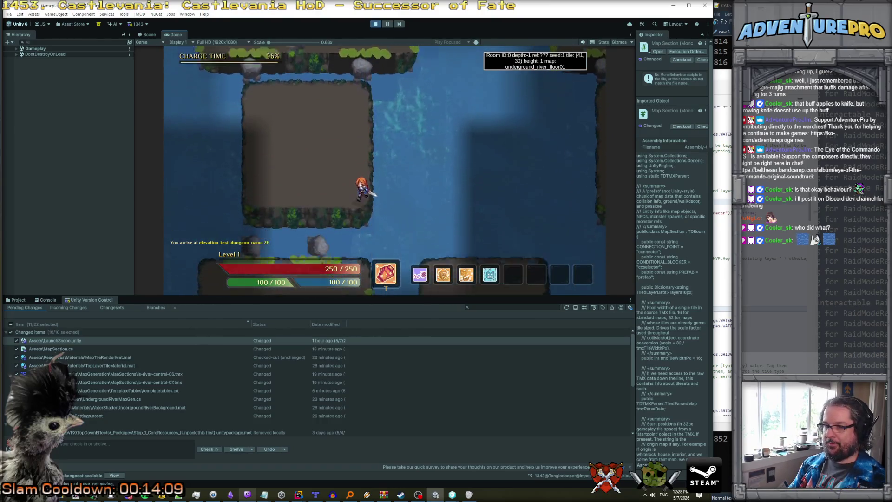
pyautogui.press('Up')
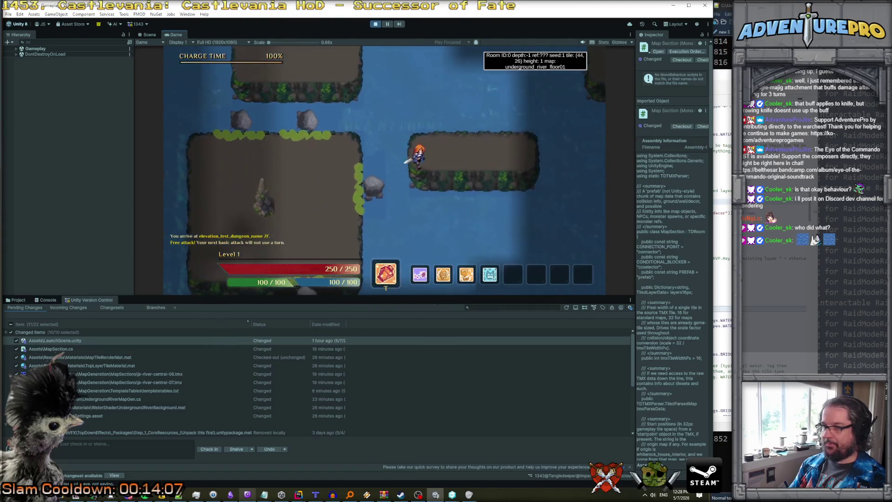
pyautogui.press('Right')
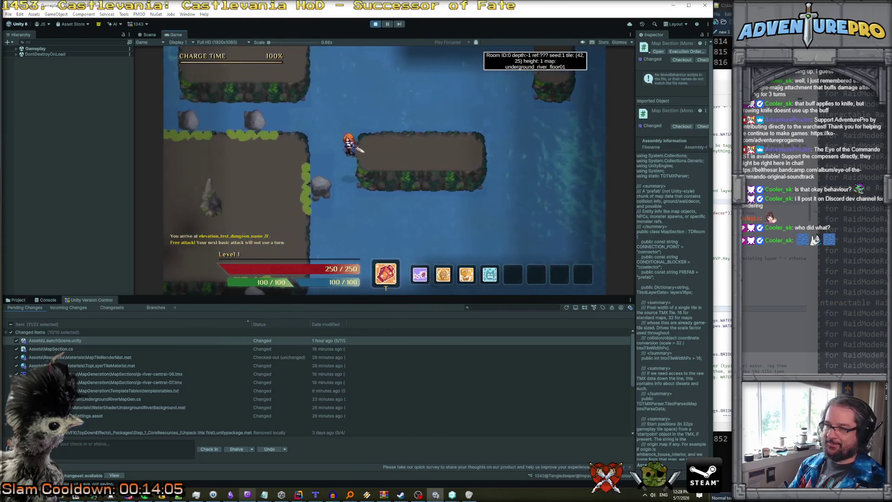
pyautogui.press('Up')
pyautogui.press('Left')
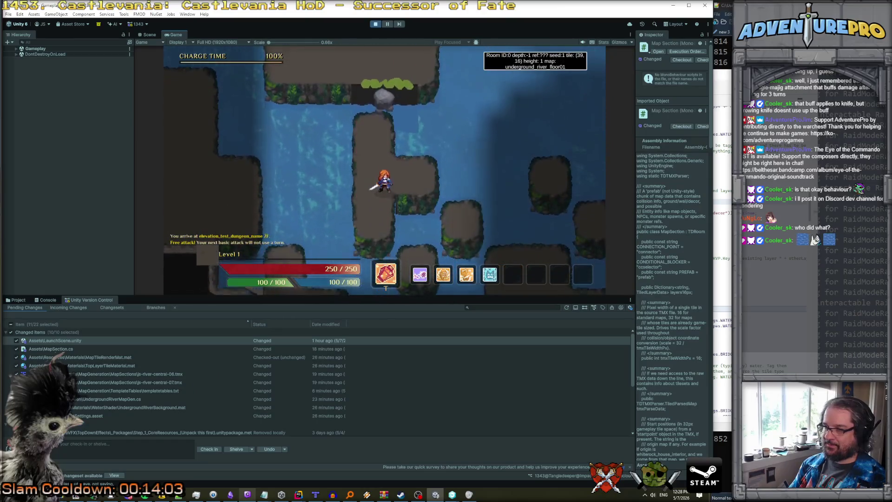
pyautogui.press('Right')
pyautogui.press('Up')
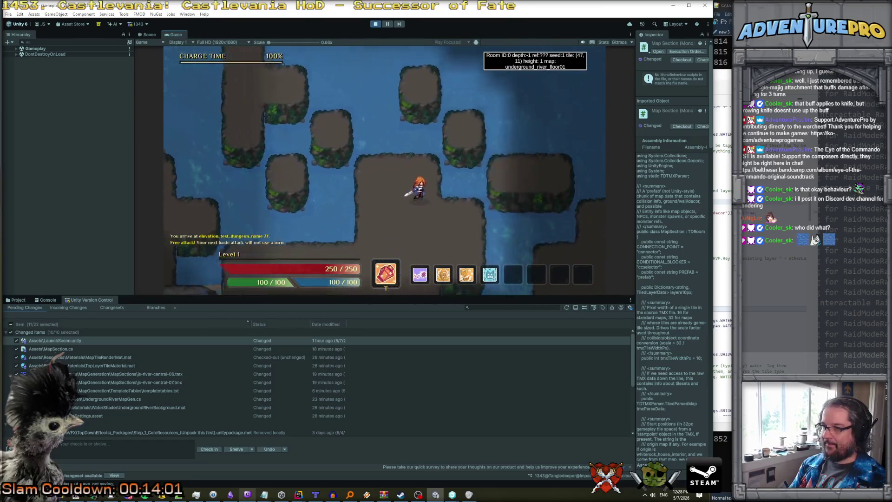
pyautogui.press('Right')
pyautogui.press('Up')
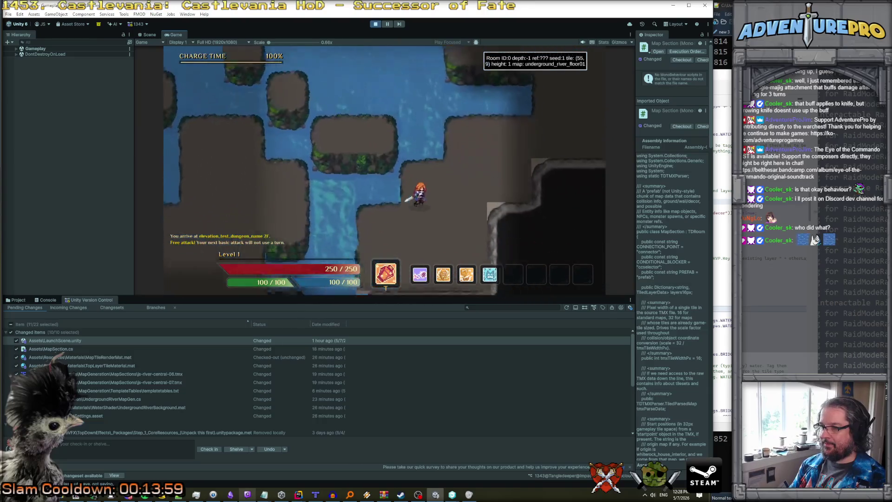
pyautogui.press('Right')
pyautogui.press('Down')
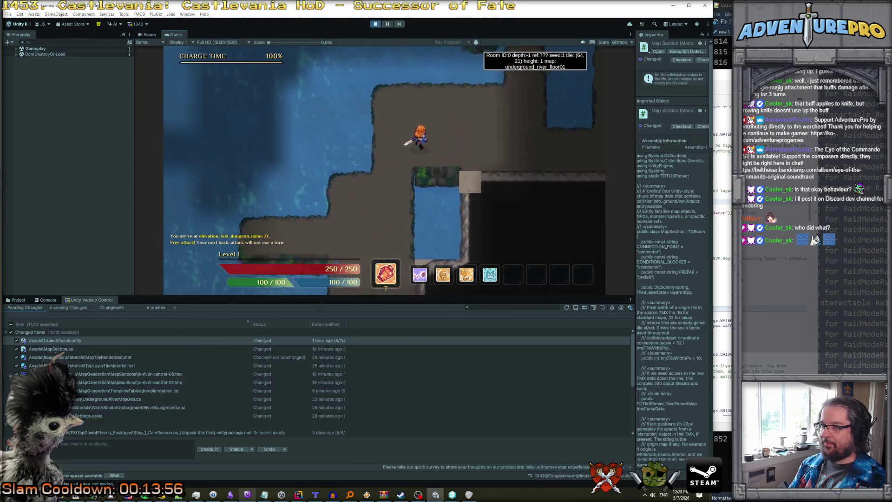
pyautogui.press('Down')
pyautogui.press('Right')
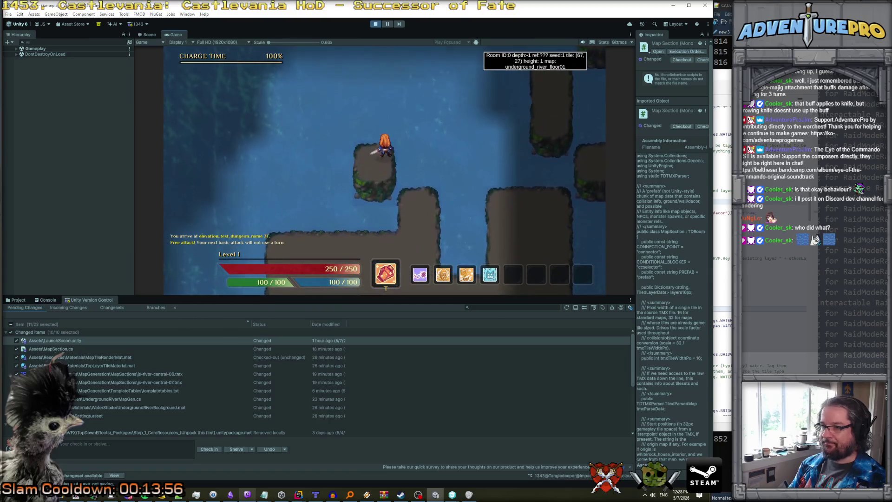
pyautogui.press('Right')
pyautogui.press('Down')
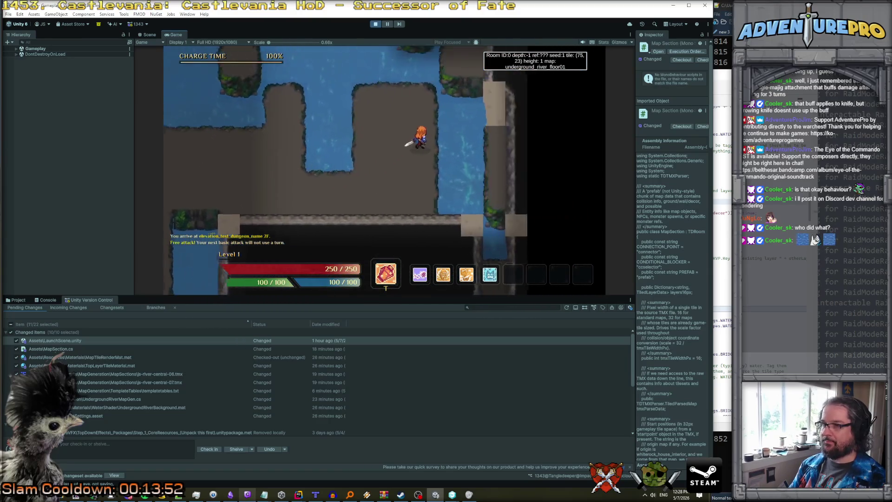
pyautogui.press('Left')
pyautogui.press('Down')
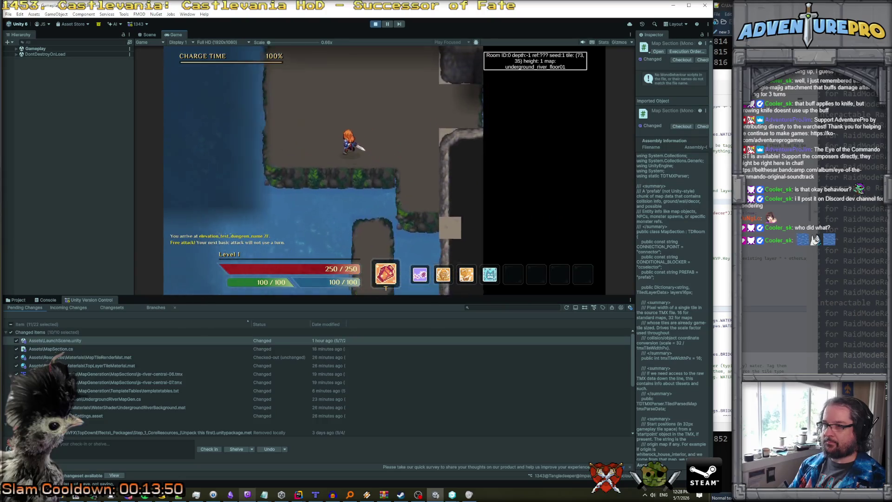
pyautogui.press('Down')
pyautogui.press('Left')
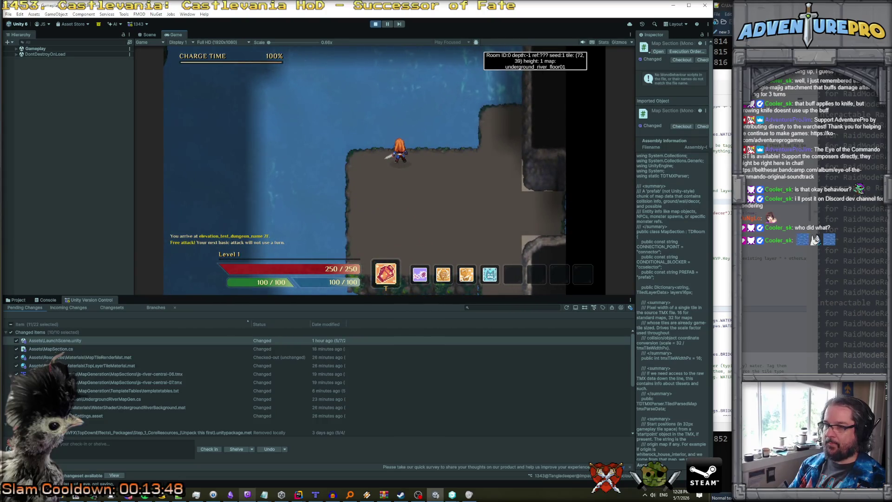
# - Walk the hero left into room 427, then room 426, and onto the grassy ledge
pyautogui.write('nm')
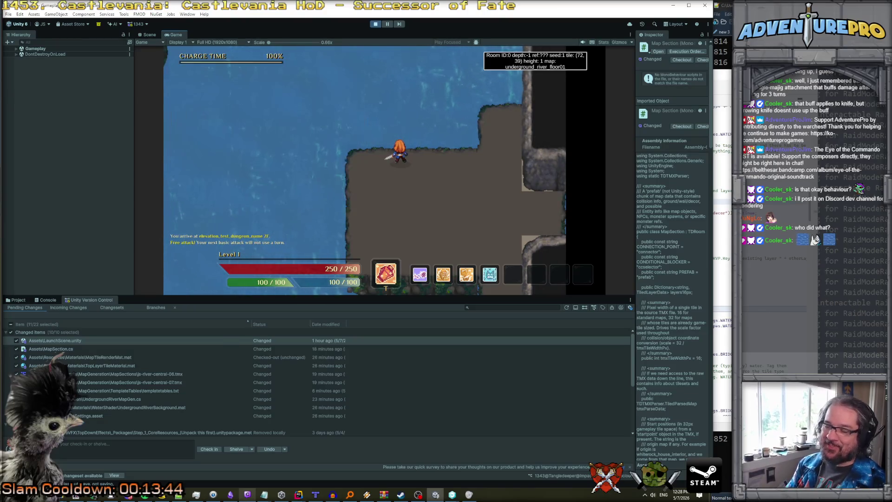
pyautogui.press('Left')
pyautogui.press('Left')
pyautogui.press('Left')
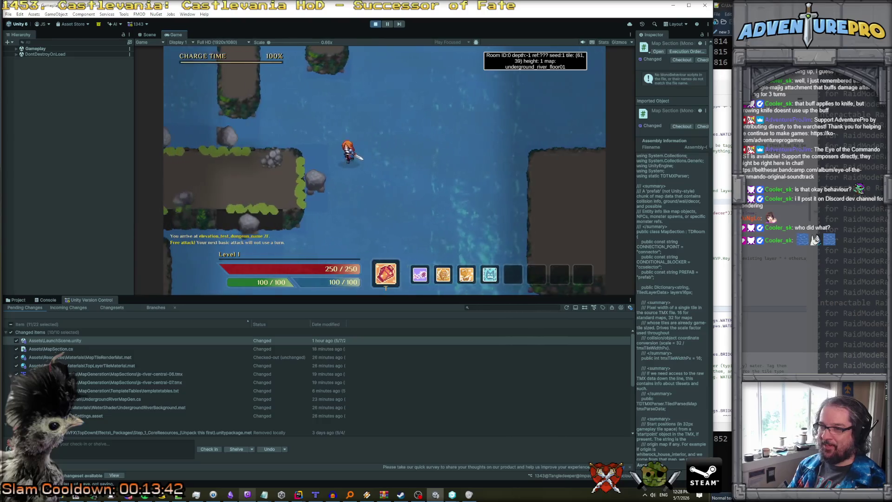
pyautogui.press('Left')
pyautogui.press('Left')
pyautogui.press('Left')
pyautogui.press('Up')
pyautogui.press('Up')
pyautogui.press('Up')
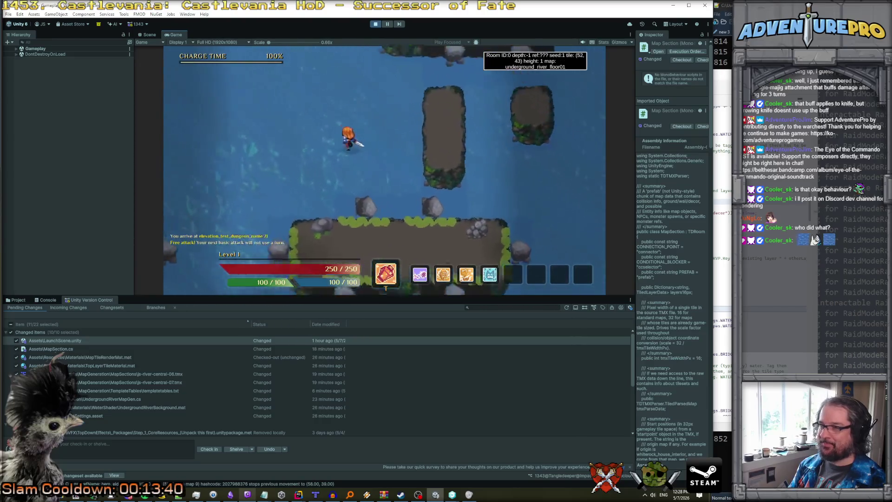
pyautogui.press('Up')
pyautogui.press('Up')
pyautogui.press('Up')
pyautogui.press('Right')
pyautogui.press('Right')
pyautogui.press('Right')
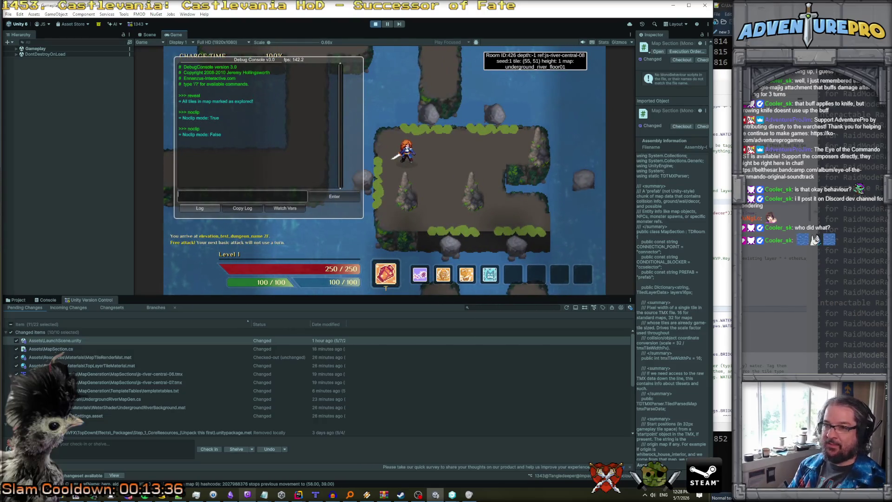
pyautogui.press('`')
pyautogui.press('Down')
pyautogui.press('Down')
pyautogui.press('Right')
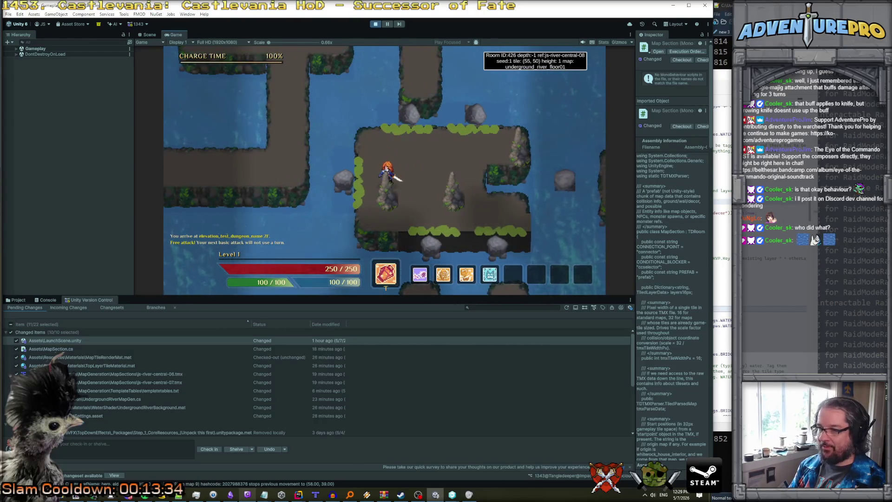
pyautogui.press('Right')
pyautogui.press('Down')
pyautogui.press('Down')
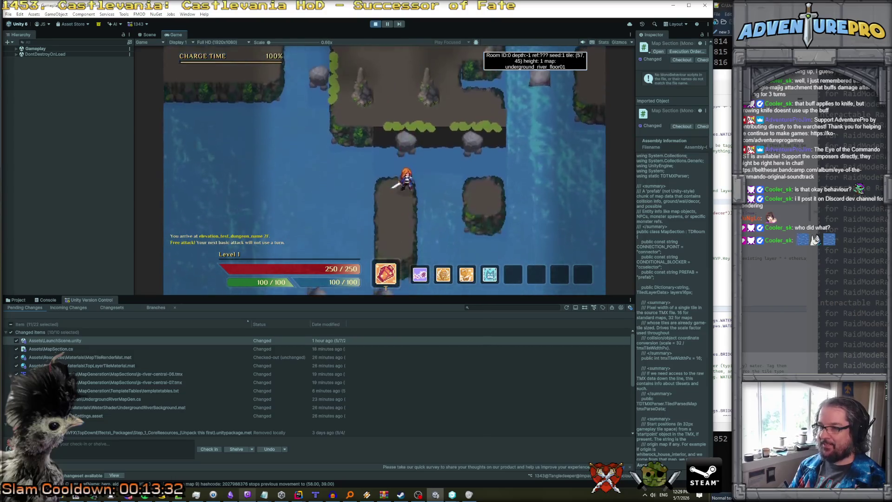
pyautogui.press('Up')
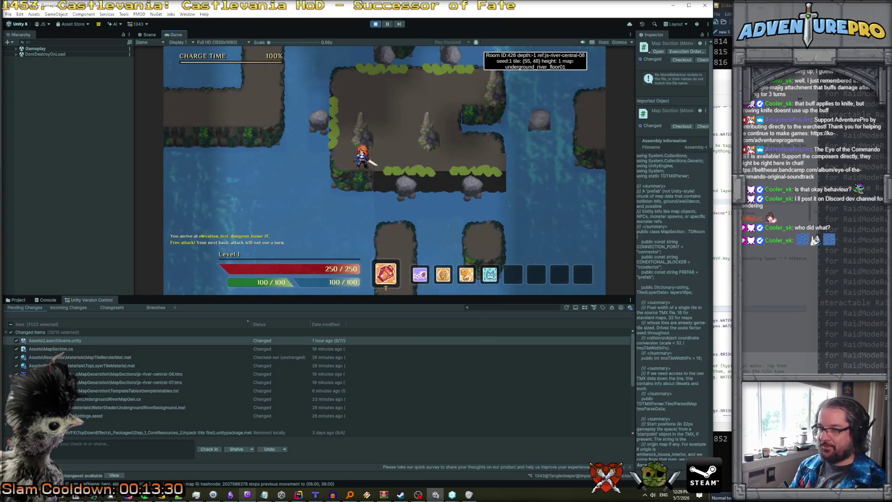
pyautogui.press('Right')
pyautogui.press('Right')
pyautogui.press('Right')
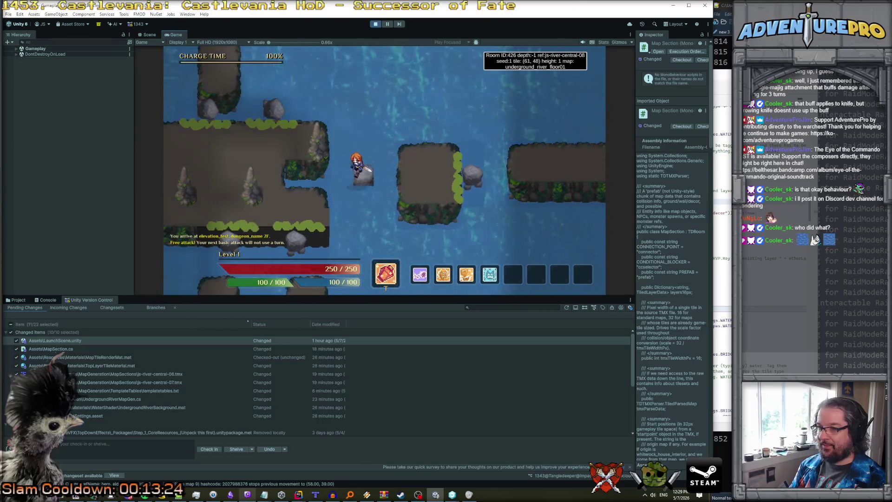
pyautogui.press('Right')
pyautogui.press('Right')
pyautogui.press('Right')
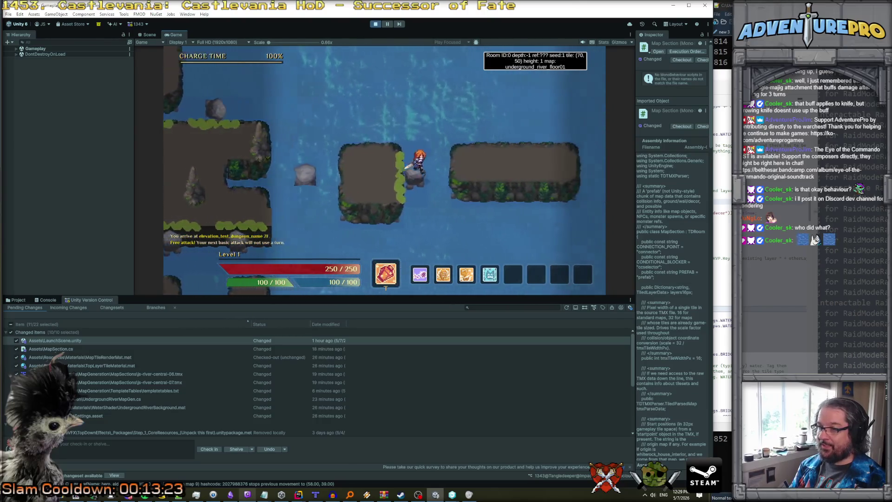
# - Test walking between the middle island, rocks and ledge edge, then stop play mode
pyautogui.press('Left')
pyautogui.press('Left')
pyautogui.press('Left')
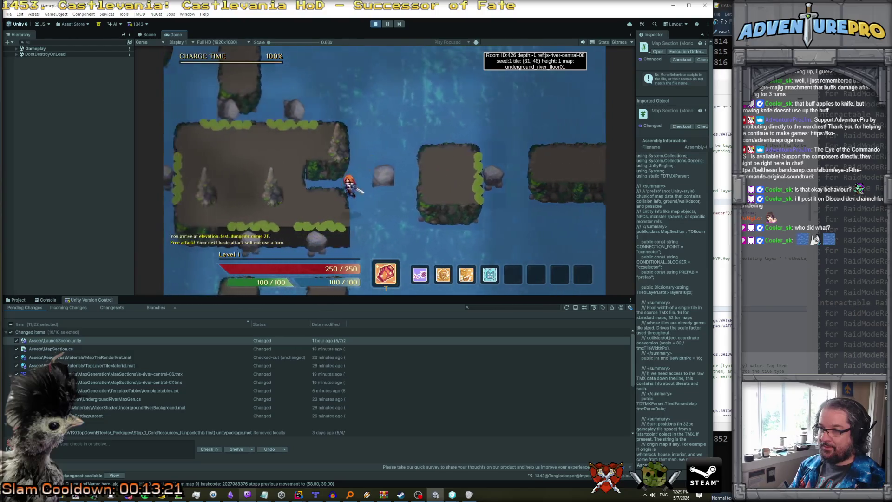
pyautogui.press('Left')
pyautogui.press('Left')
pyautogui.press('Left')
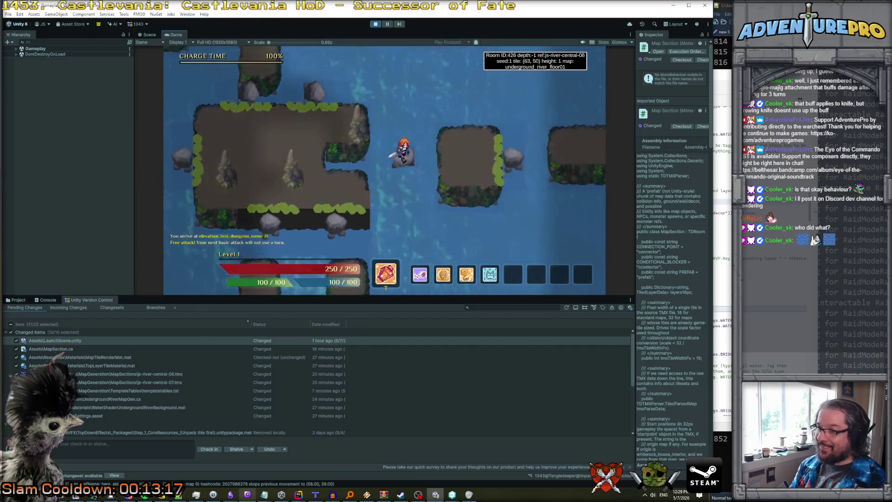
pyautogui.press('Right')
pyautogui.press('Right')
pyautogui.press('Right')
pyautogui.press('Left')
pyautogui.press('Left')
pyautogui.press('Left')
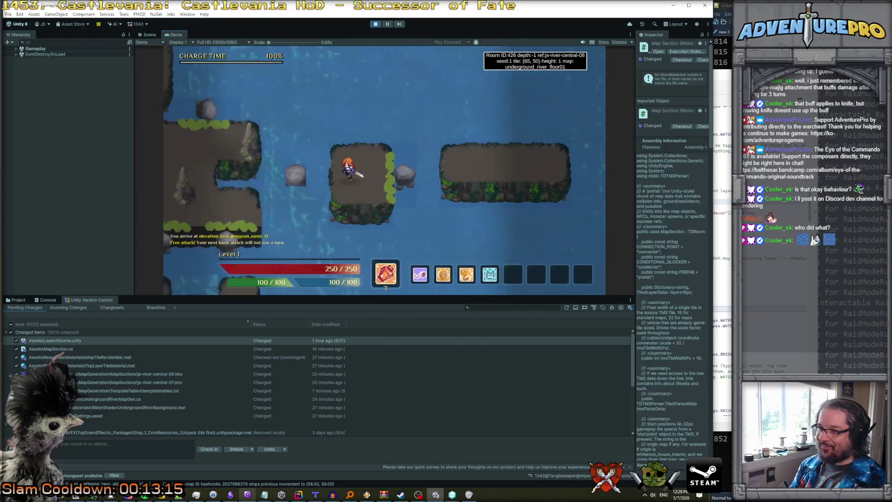
pyautogui.press('Right')
pyautogui.press('Right')
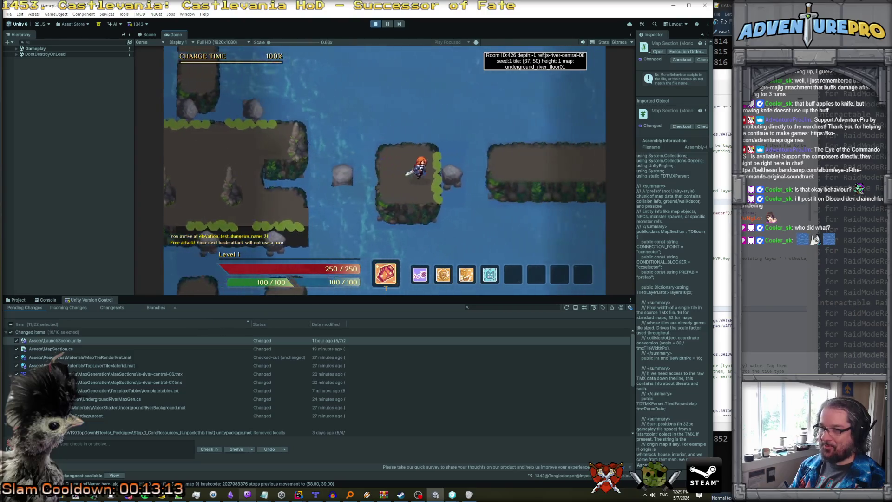
pyautogui.press('Left')
pyautogui.press('Left')
pyautogui.press('Left')
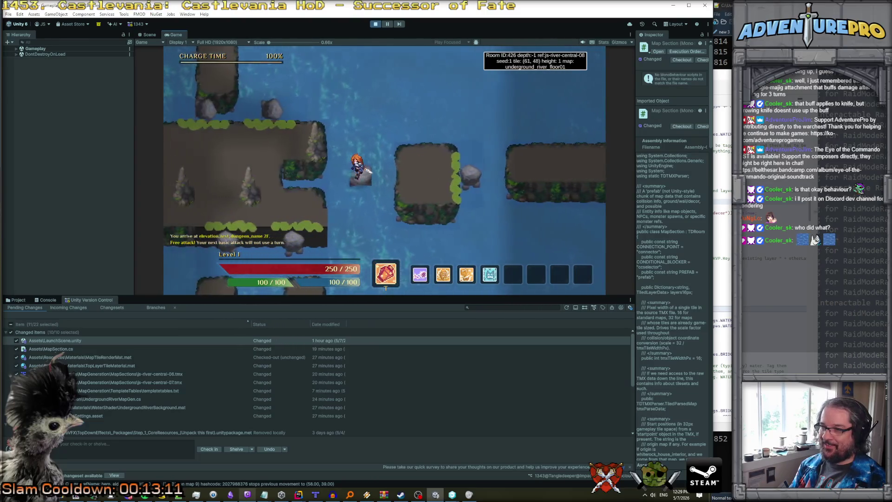
pyautogui.press('Right')
pyautogui.press('Right')
pyautogui.press('Right')
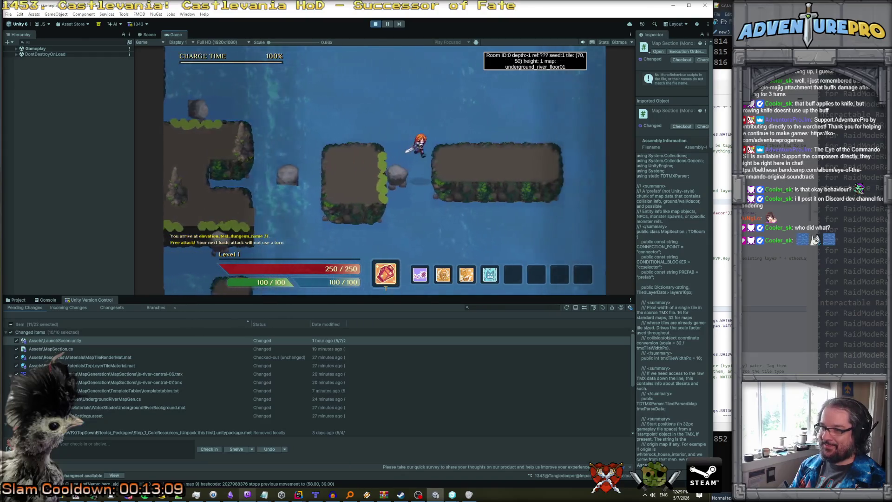
pyautogui.press('Left')
pyautogui.press('Left')
pyautogui.press('Left')
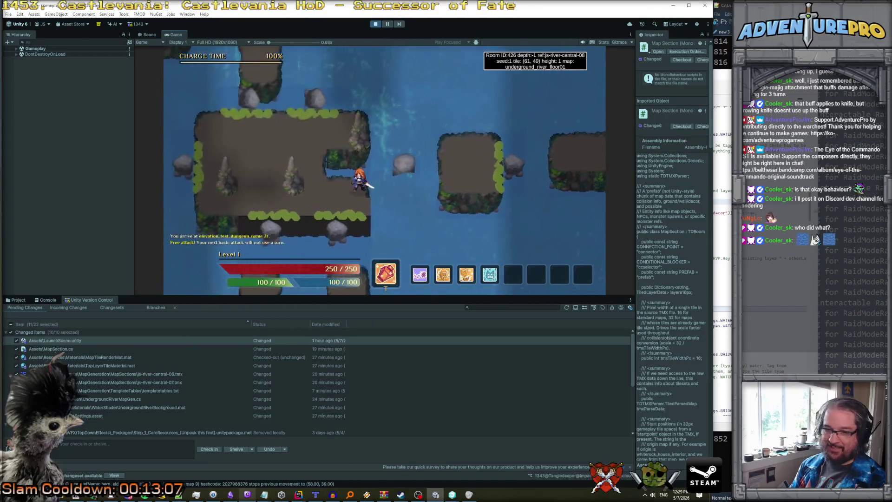
pyautogui.press('Up')
pyautogui.press('Right')
pyautogui.press('Up')
pyautogui.press('Right')
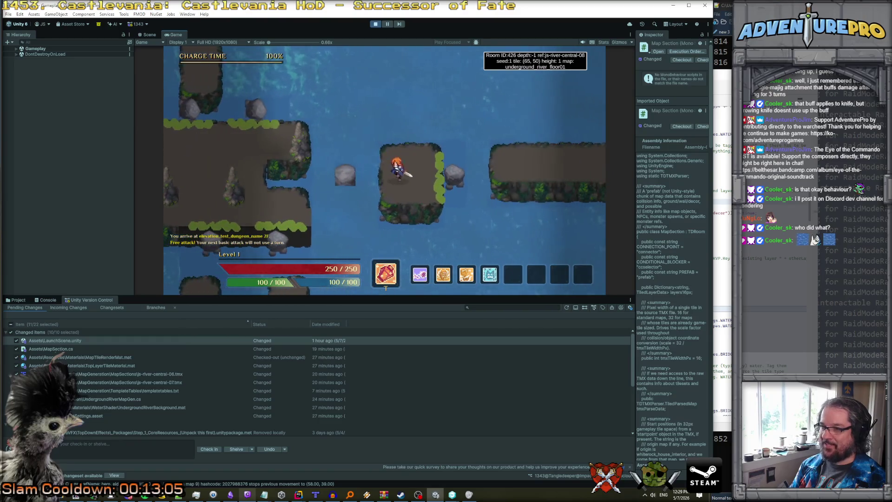
pyautogui.press('Right')
pyautogui.press('Right')
pyautogui.press('Right')
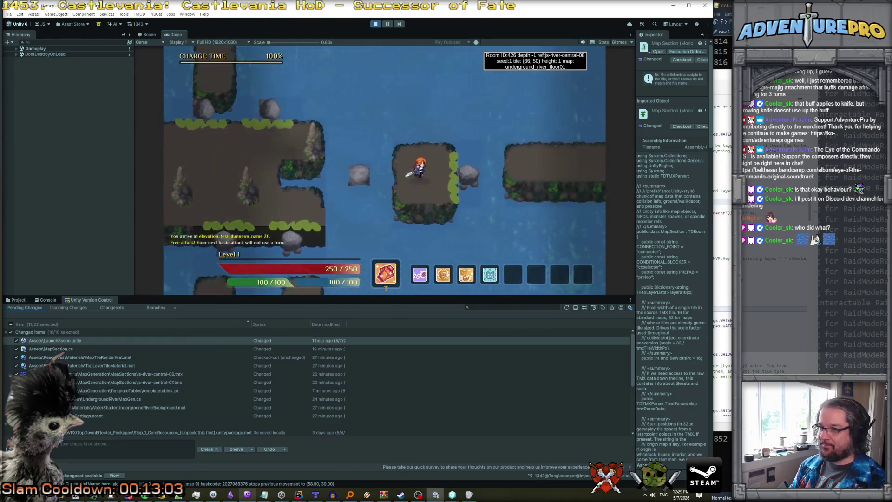
pyautogui.press('Left')
pyautogui.press('Left')
pyautogui.press('Left')
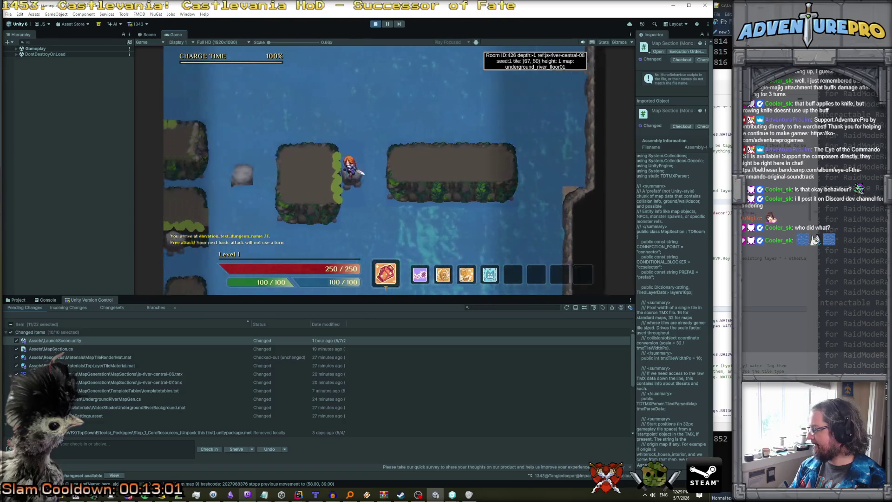
pyautogui.press('Left')
pyautogui.press('Left')
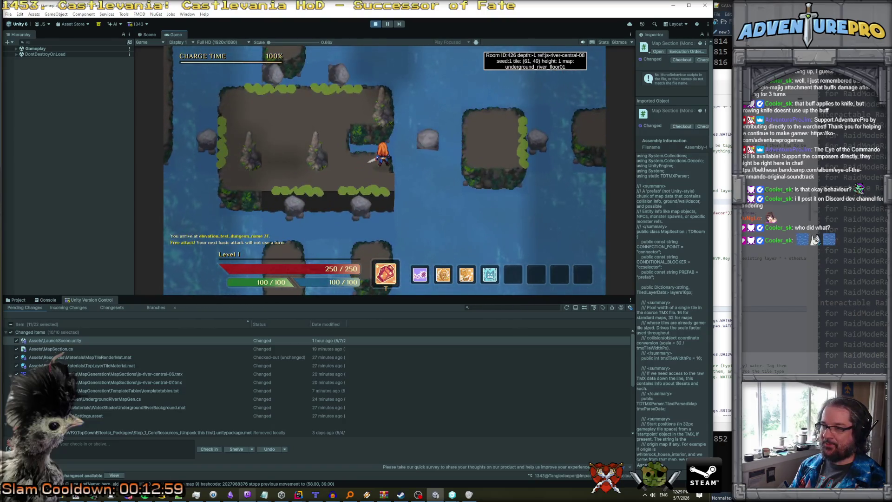
pyautogui.press('Right')
pyautogui.press('Right')
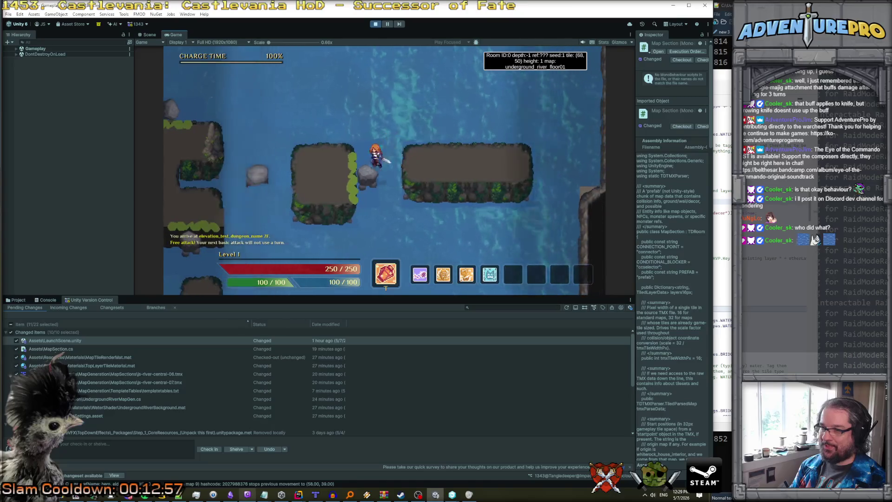
pyautogui.press('Left')
pyautogui.press('Left')
pyautogui.press('Left')
pyautogui.press('Up')
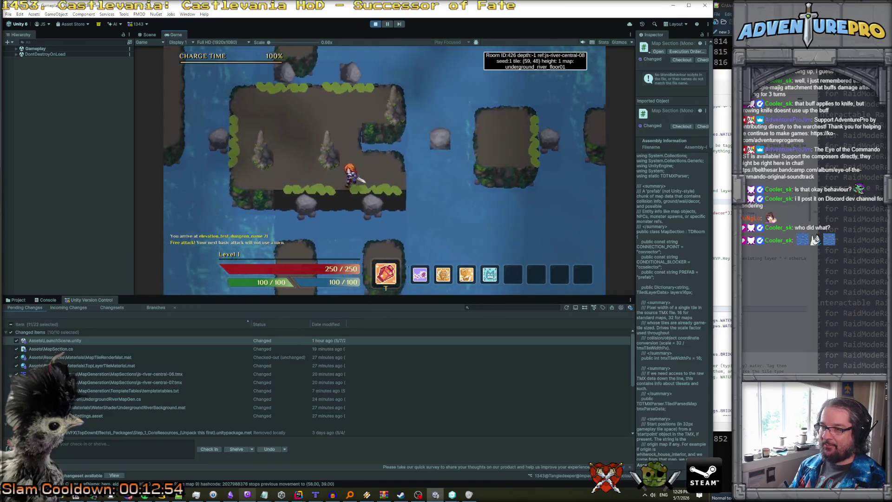
pyautogui.press('Down')
pyautogui.press('Right')
pyautogui.press('Right')
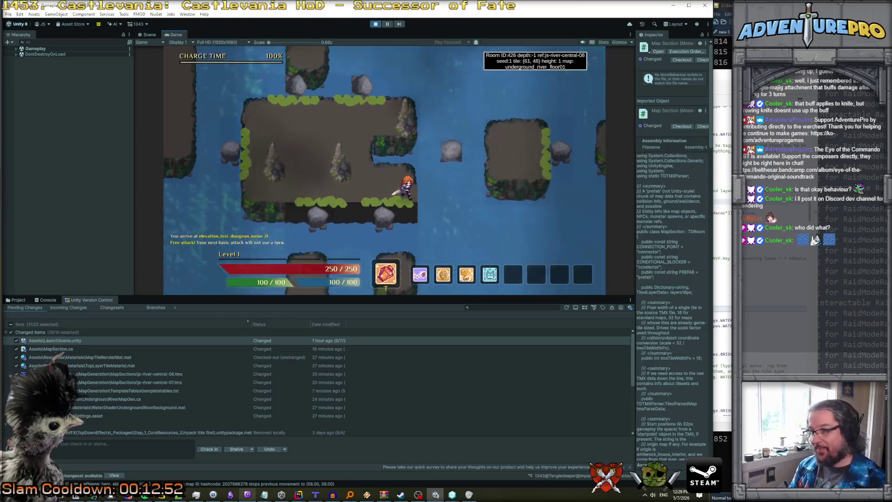
pyautogui.press('Right')
pyautogui.press('Right')
pyautogui.press('Up')
pyautogui.press('Up')
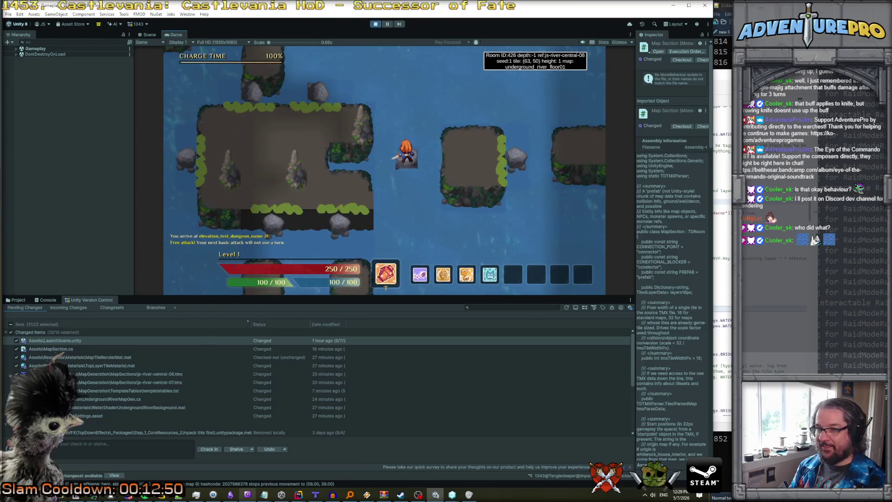
pyautogui.press('Left')
pyautogui.press('Left')
pyautogui.press('Down')
pyautogui.press('Down')
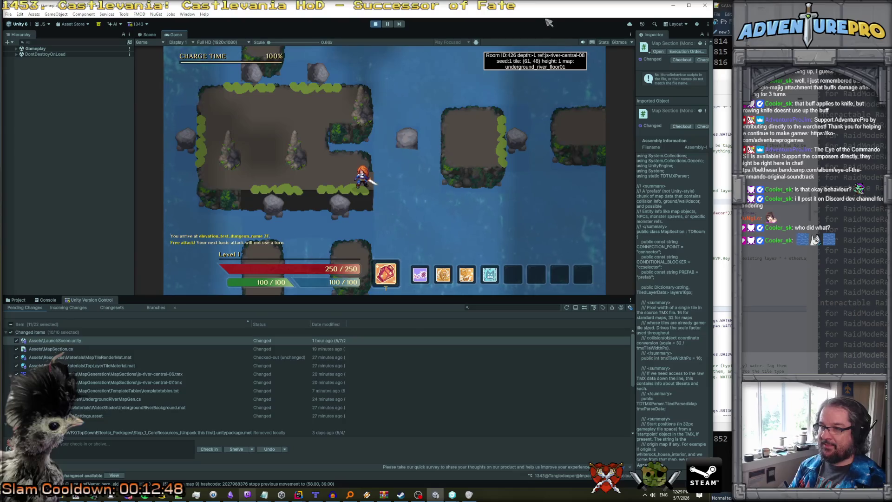
pyautogui.hotkey('ctrl', 'p')
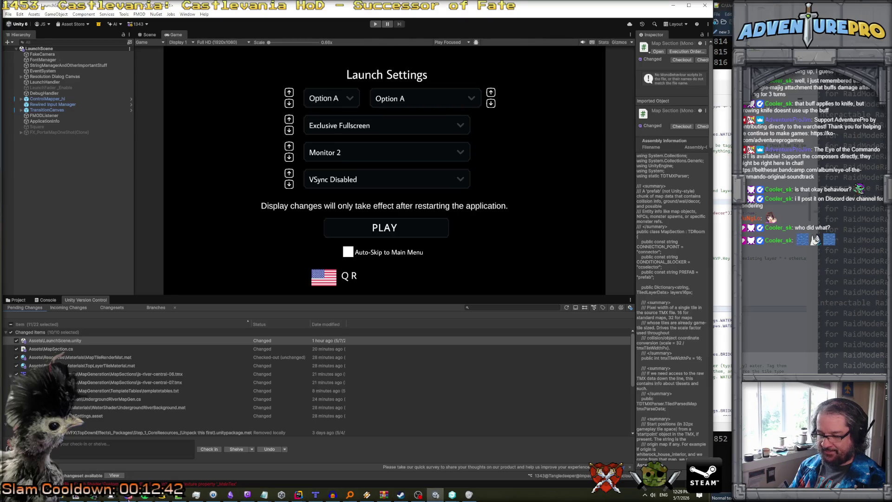
pyautogui.click(111, 494)
# - Draw a light arc over the ground tile's top, then select and deselect the arc-topped tile area
pyautogui.scroll(-5, 484, 307)
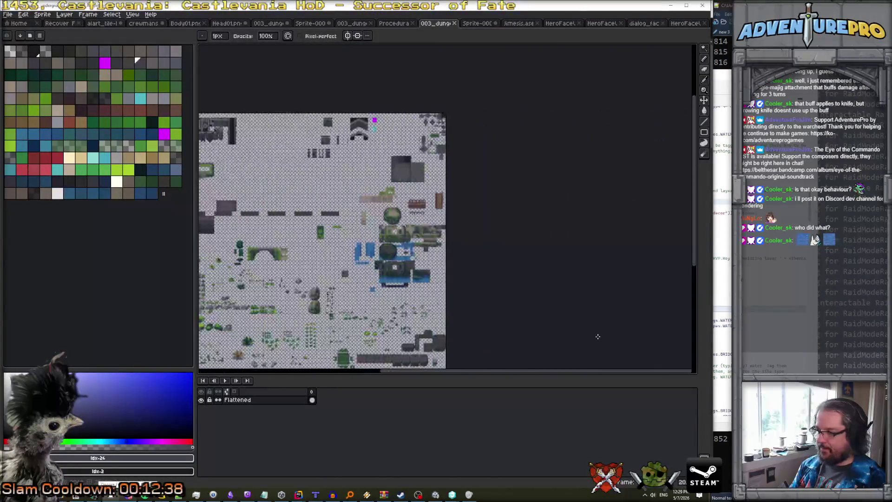
pyautogui.scroll(5, 436, 335)
pyautogui.scroll(-3, 434, 325)
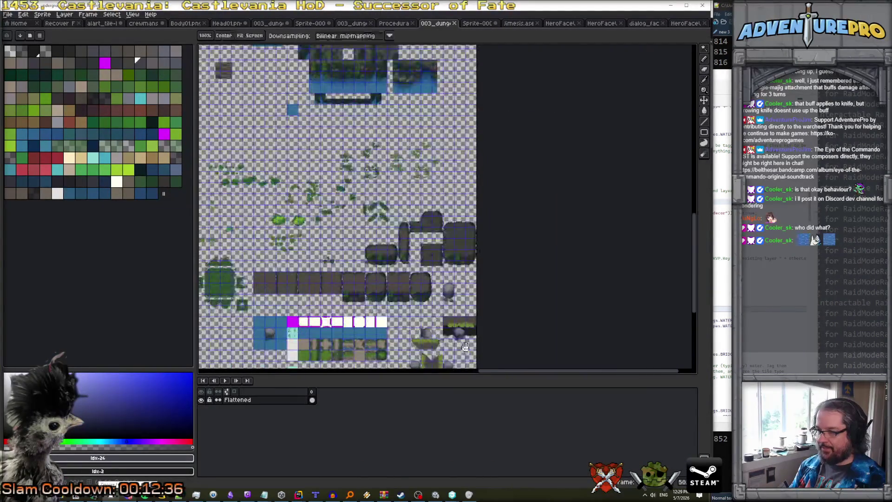
pyautogui.scroll(4, 424, 268)
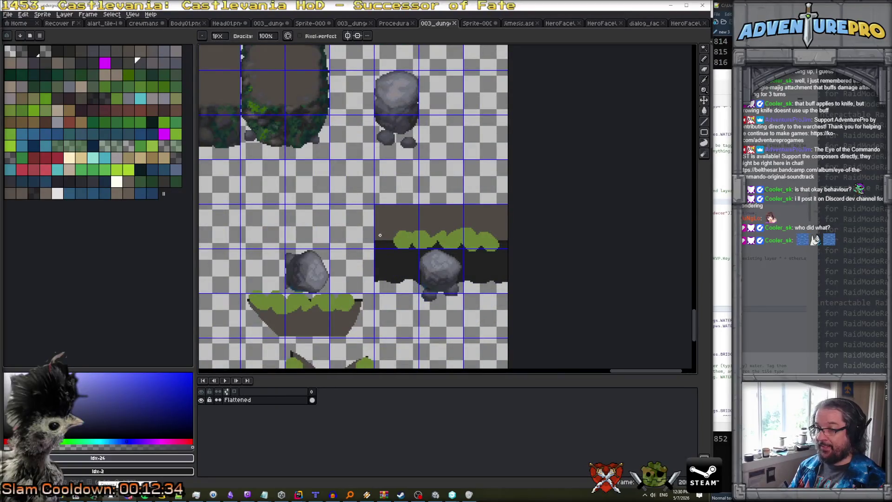
pyautogui.moveTo(375, 238); pyautogui.dragTo(502, 241)
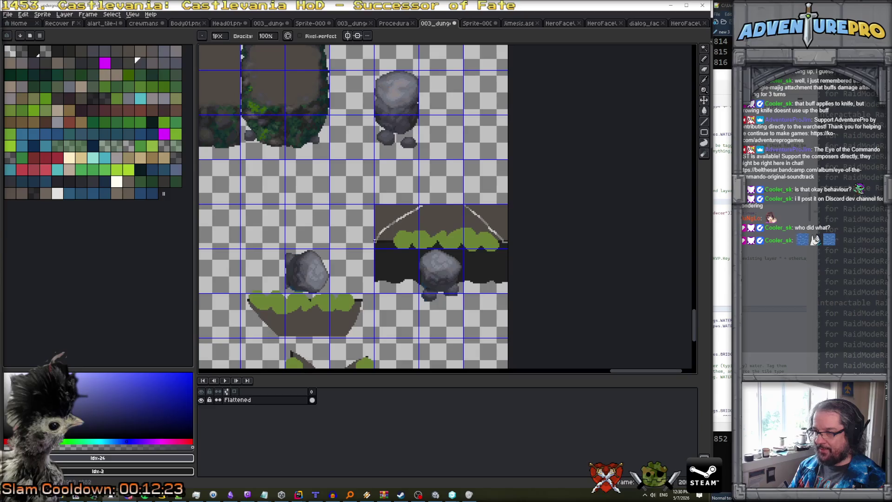
pyautogui.click(704, 49)
pyautogui.click(393, 222)
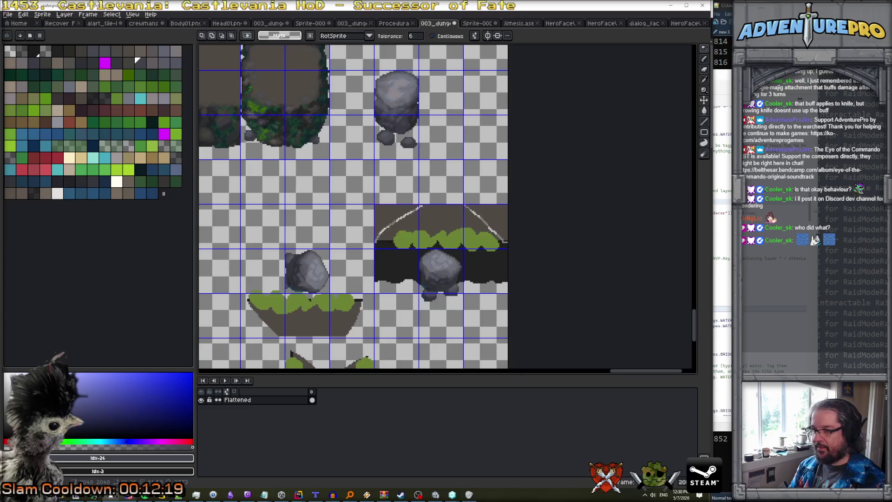
pyautogui.hotkey('ctrl', 'd')
# - Magic-wand select and delete the area above the arc and the upper-right area to transparency
pyautogui.scroll(1, 396, 223)
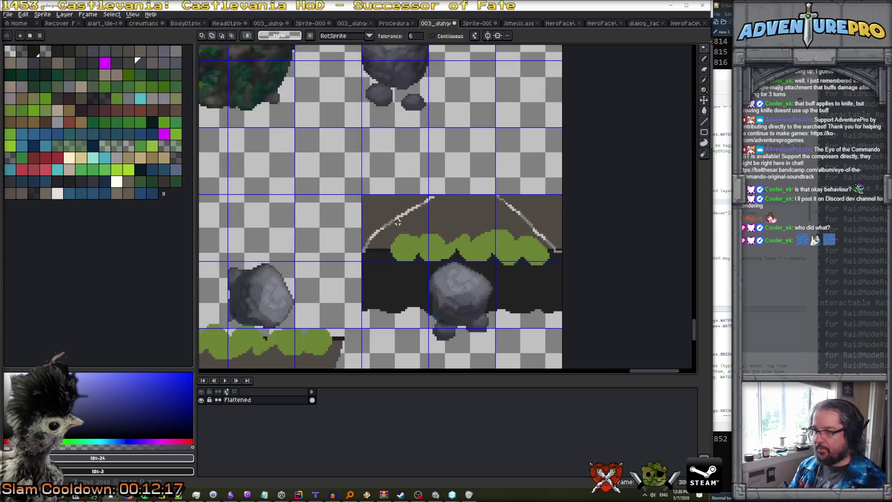
pyautogui.press('b')
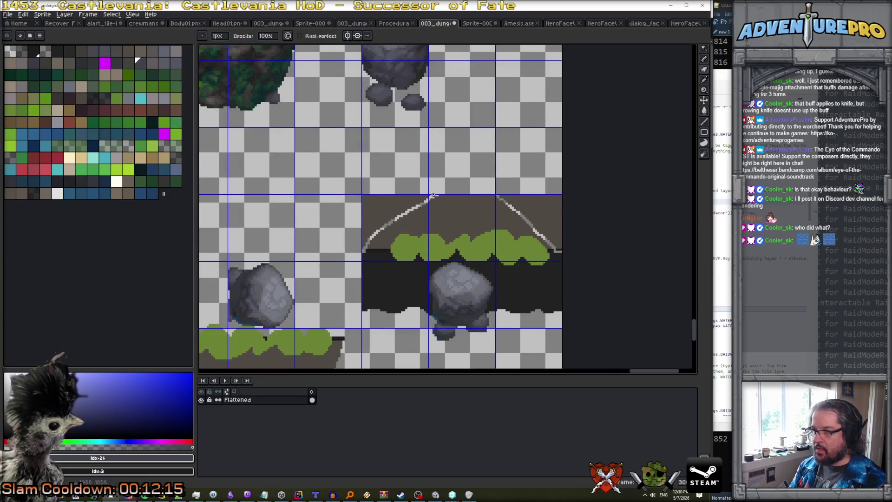
pyautogui.press('w')
pyautogui.click(395, 212)
pyautogui.press('Delete')
pyautogui.click(538, 205)
pyautogui.press('Delete')
pyautogui.press('b')
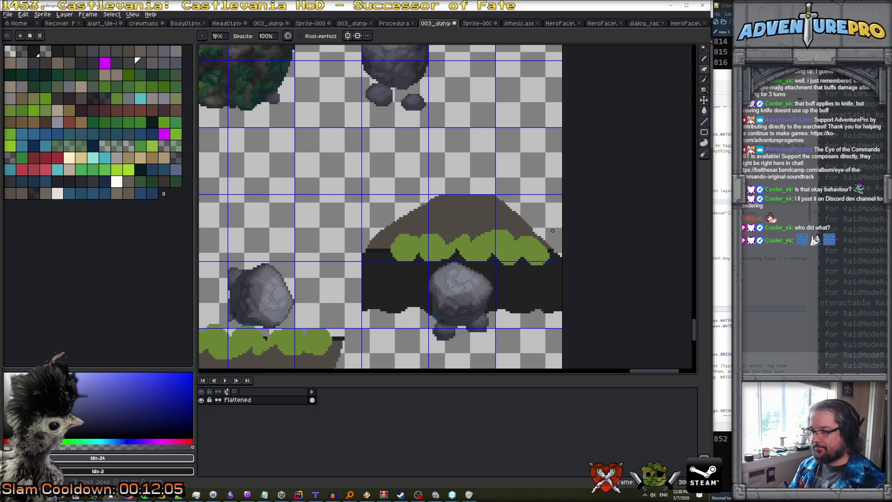
# - Save the edited underground_river tileset PNG and return to Unity
pyautogui.scroll(-5, 552, 228)
pyautogui.scroll(2, 551, 229)
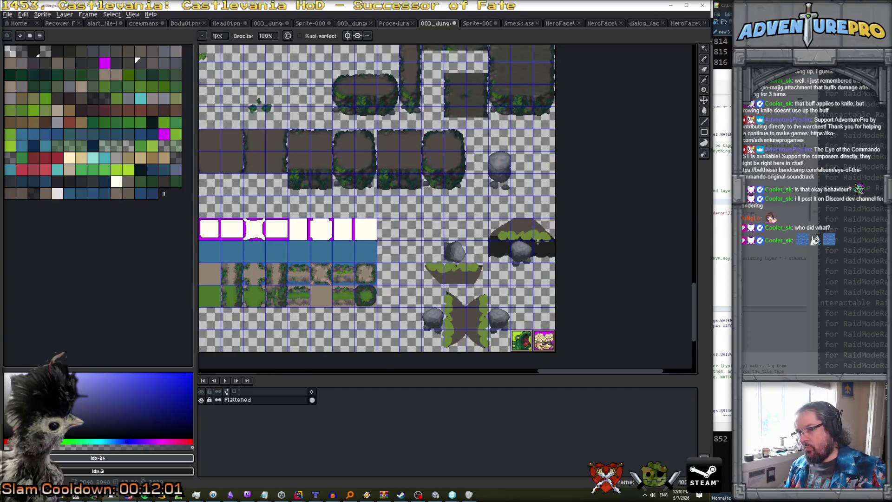
pyautogui.scroll(1, 513, 253)
pyautogui.scroll(-3, 510, 265)
pyautogui.press('v')
pyautogui.hotkey('ctrl', 's')
pyautogui.hotkey('alt', 'Tab')
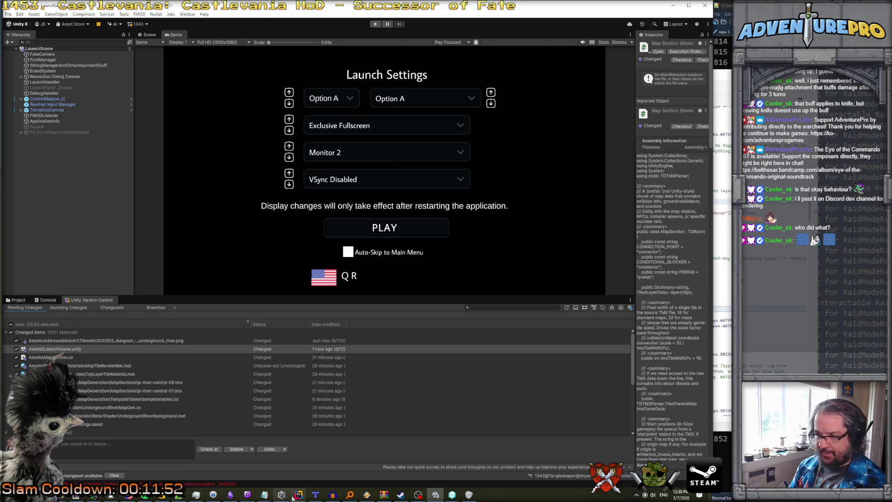
# - Bring Tiled back to the front with the js-river-central-08 river room map
pyautogui.click(315, 494)
pyautogui.hscroll(3, 292, 348)
pyautogui.hscroll(-3, 292, 347)
pyautogui.hscroll(3, 292, 348)
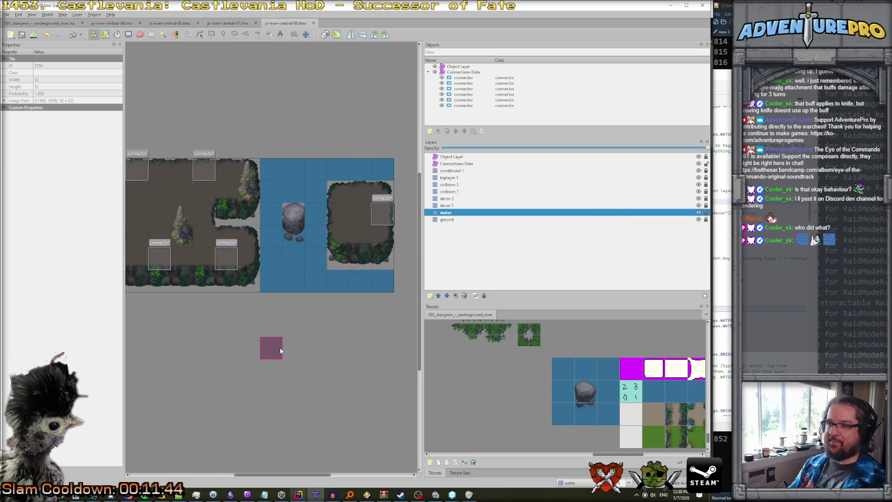
# - Erase the water tile just below the river rock on the water layer
pyautogui.click(446, 212)
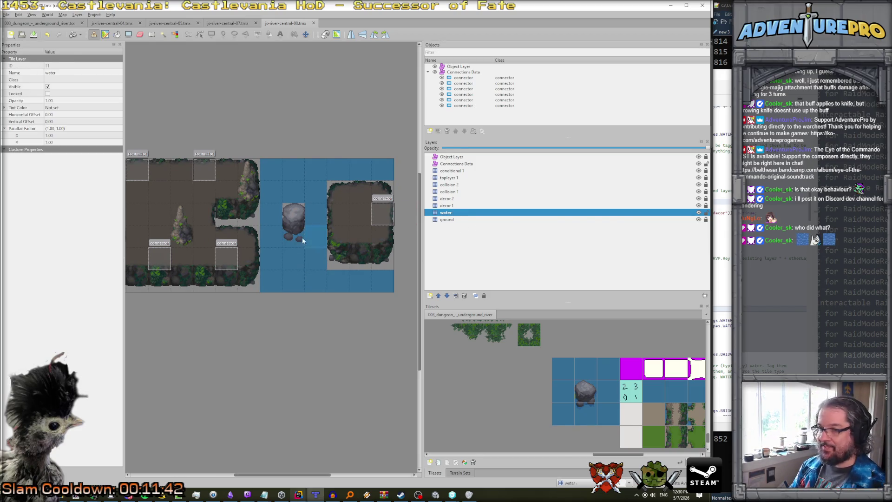
pyautogui.press('e')
pyautogui.click(291, 236)
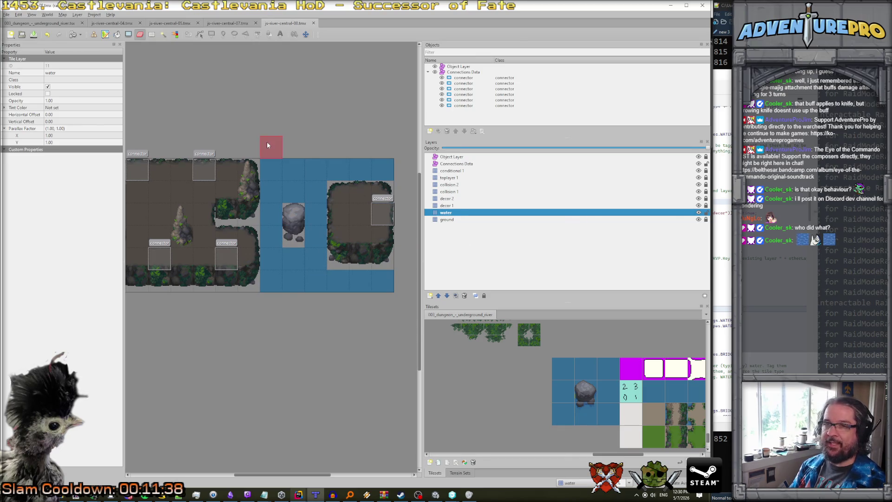
# - Save the map under the new name js-river-central-09.tmx
pyautogui.click(7, 15)
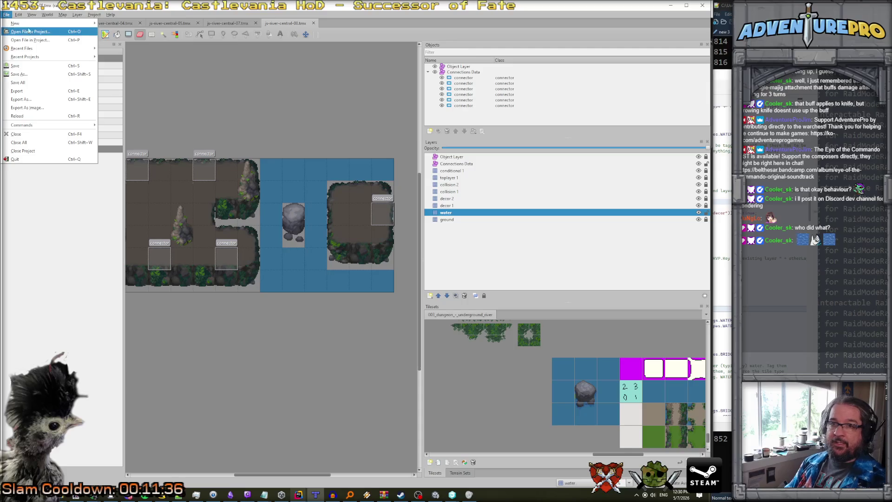
pyautogui.moveTo(46, 23)
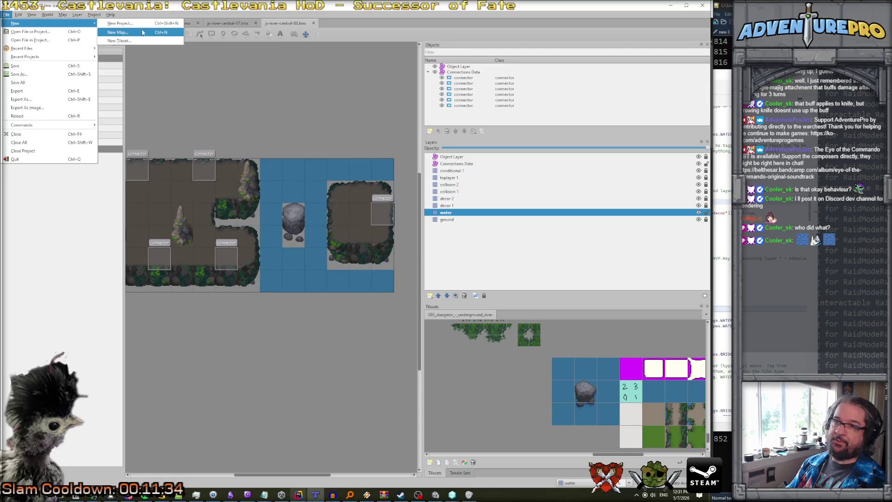
pyautogui.click(41, 79)
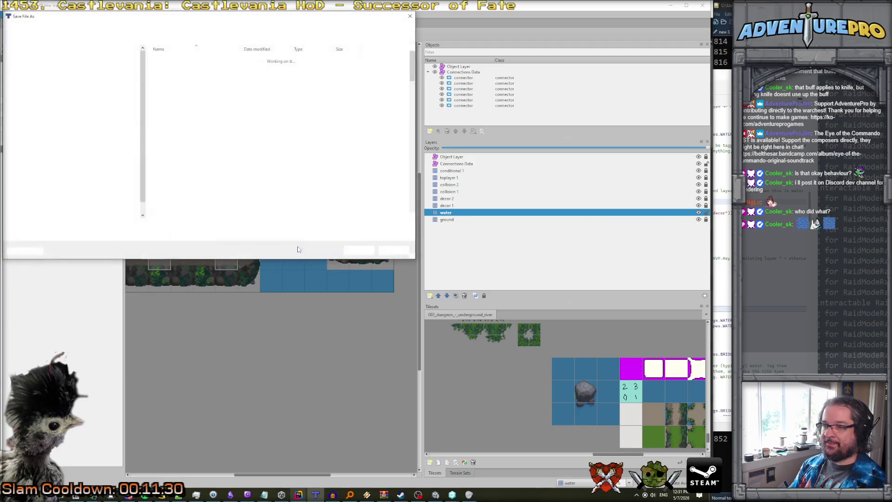
pyautogui.click(78, 226)
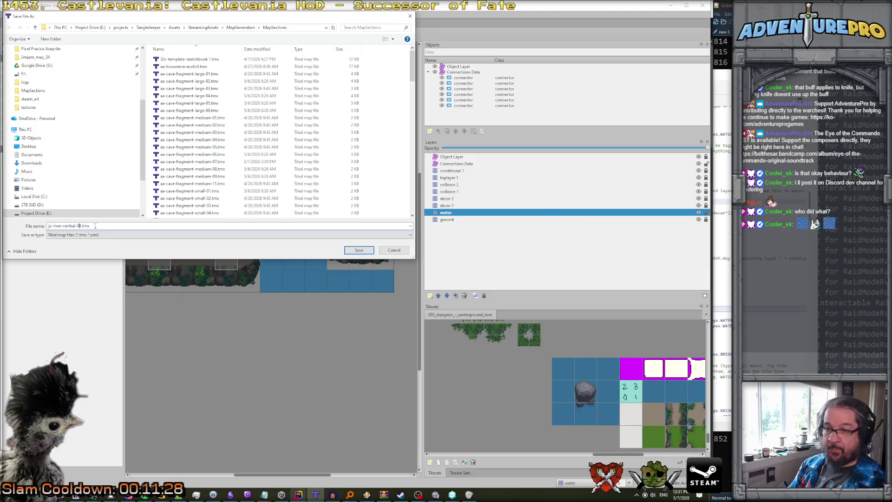
pyautogui.press('Delete')
pyautogui.write('9')
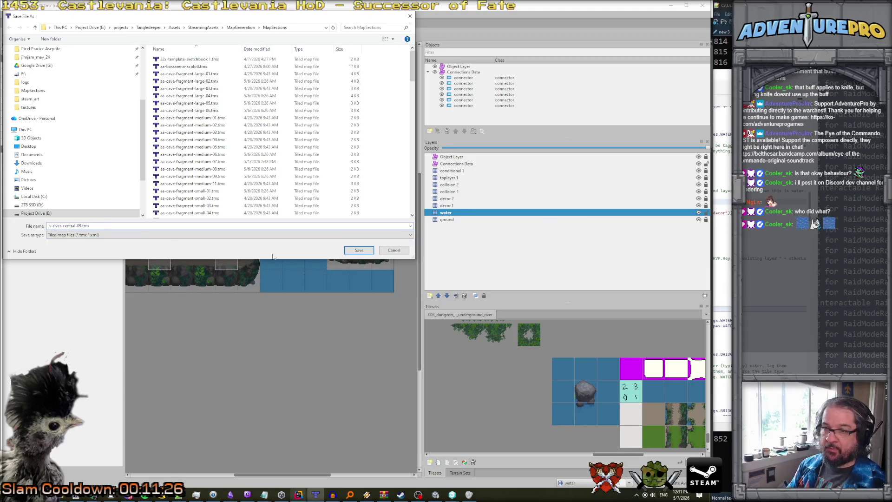
pyautogui.click(350, 248)
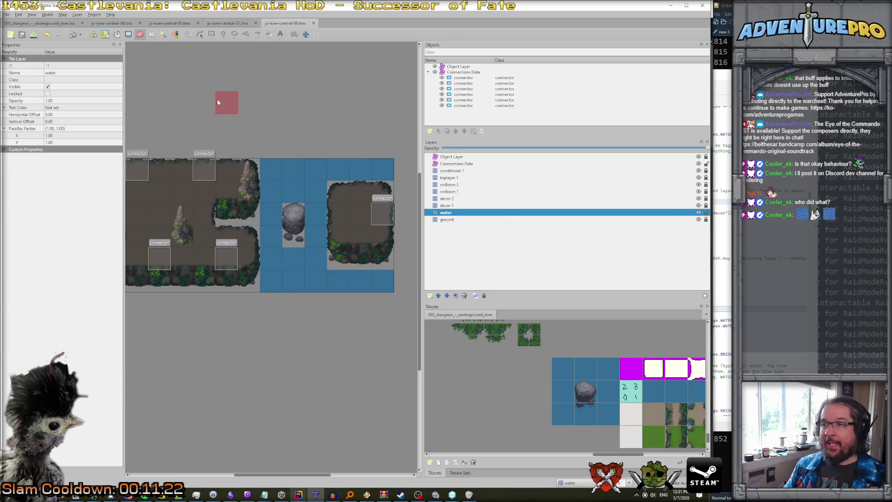
# - Make the ground layer active and unlock it for editing
pyautogui.hscroll(-3, 217, 100)
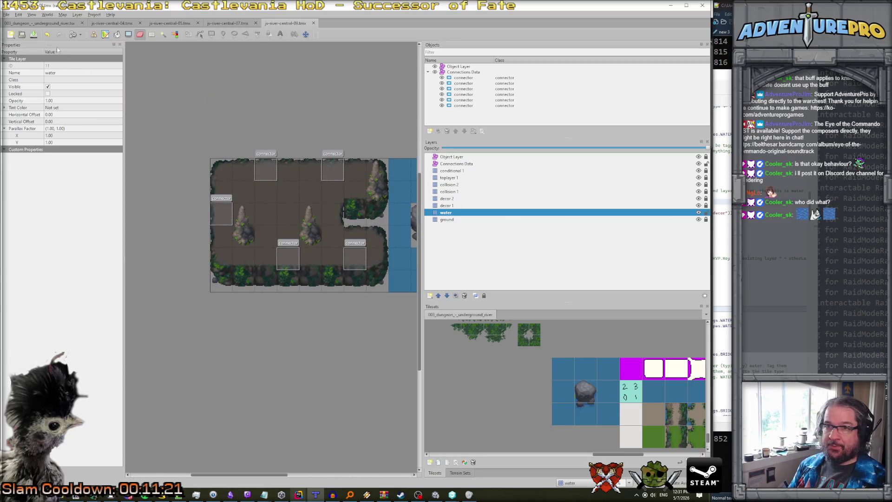
pyautogui.hscroll(3, 299, 111)
pyautogui.hscroll(-3, 299, 112)
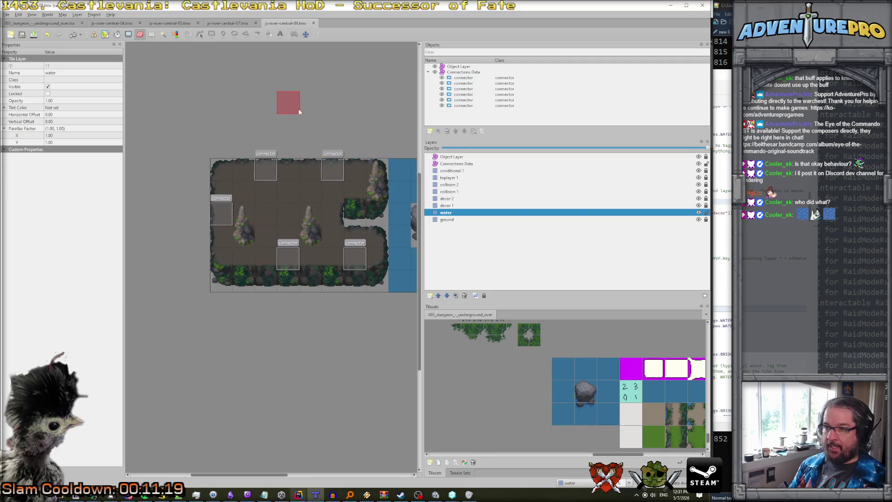
pyautogui.hscroll(3, 299, 111)
pyautogui.hscroll(-2, 299, 112)
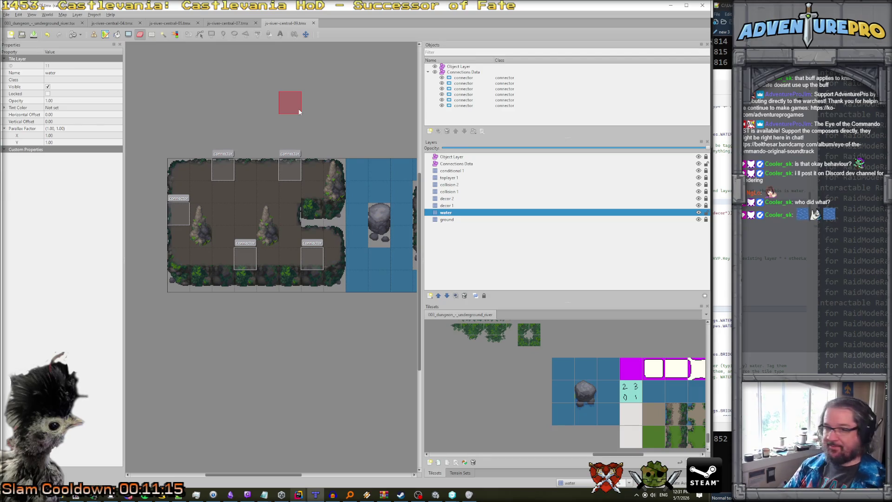
pyautogui.hotkey('ctrl', 'h')
pyautogui.hotkey('ctrl', 'h')
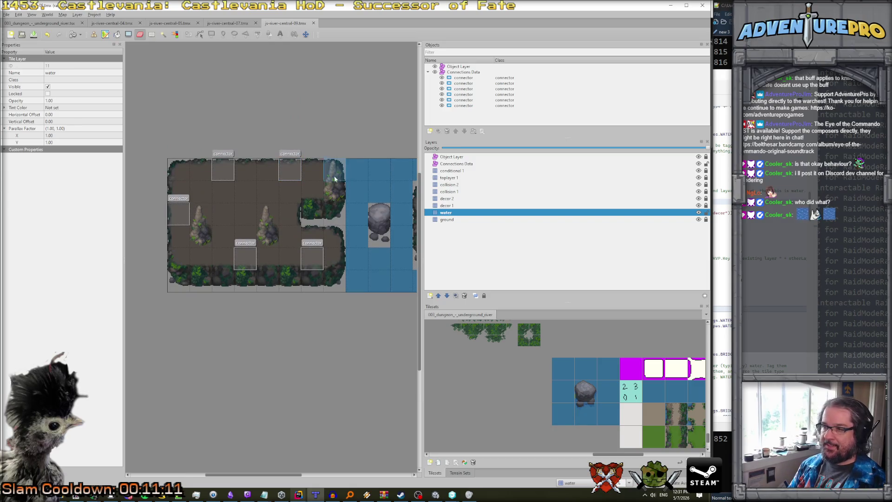
pyautogui.click(458, 219)
pyautogui.hscroll(2, 293, 233)
pyautogui.hscroll(-2, 297, 233)
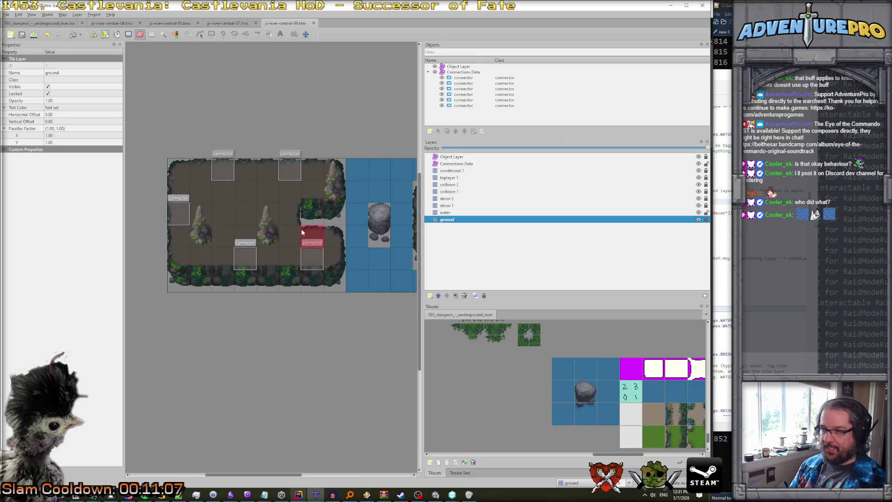
pyautogui.hscroll(4, 298, 227)
pyautogui.hscroll(-4, 299, 228)
pyautogui.hscroll(2, 298, 227)
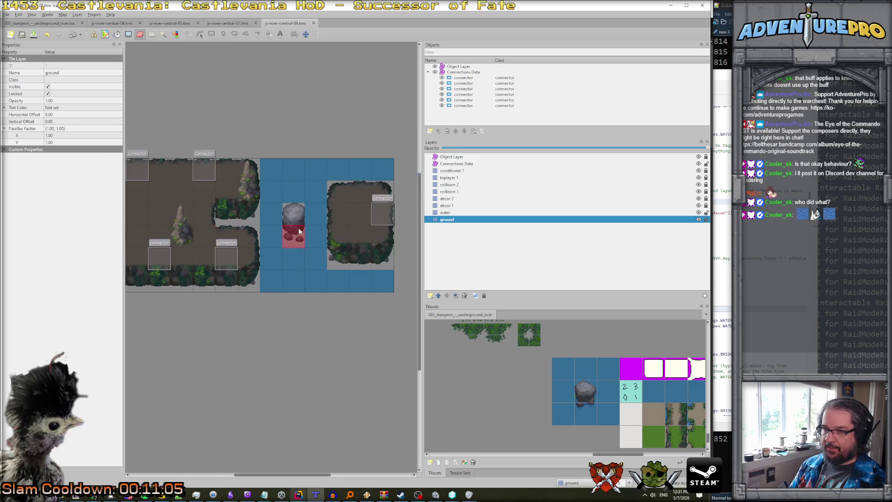
pyautogui.hscroll(-2, 284, 211)
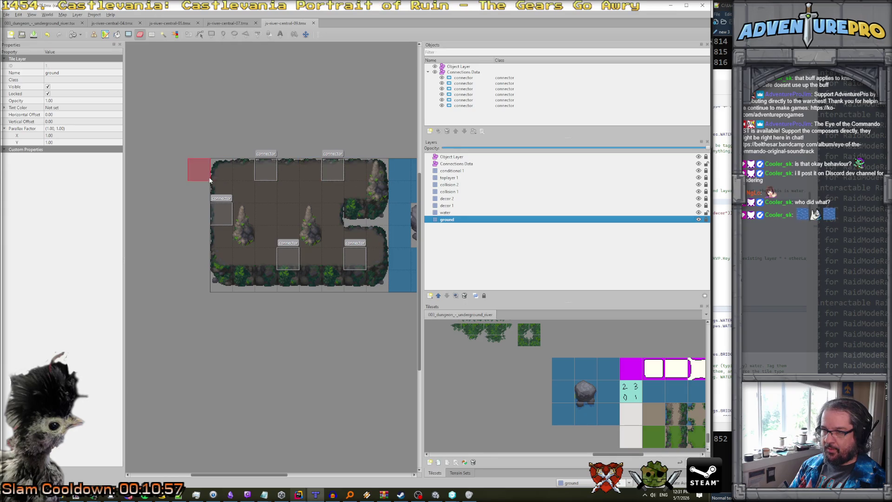
pyautogui.click(705, 219)
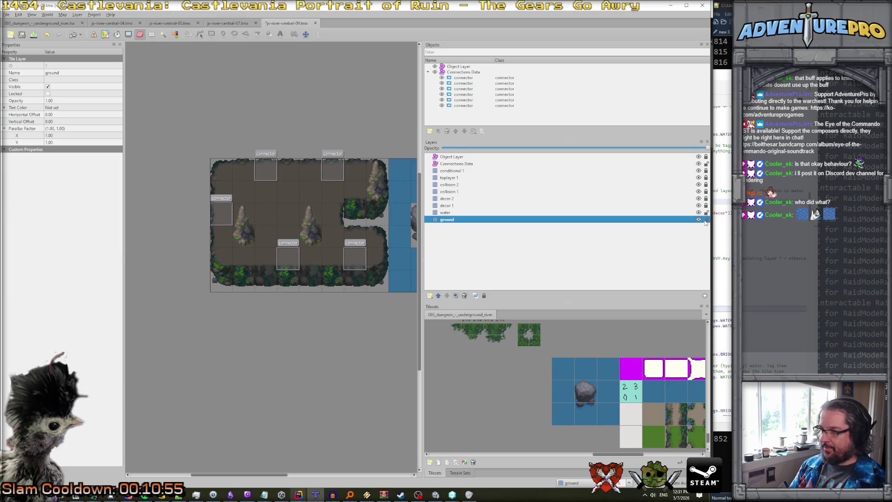
# - Delete the ground tiles in the map's leftmost column
pyautogui.moveTo(222, 169); pyautogui.dragTo(226, 291)
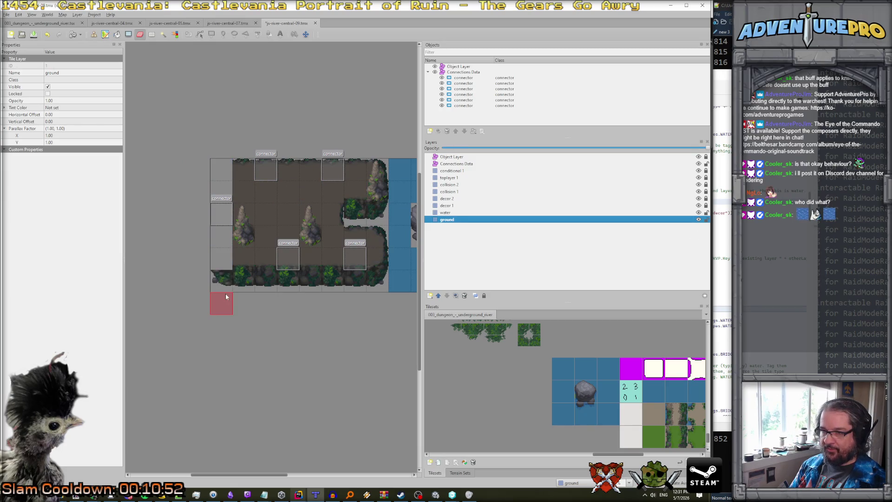
pyautogui.hotkey('ctrl', 'z')
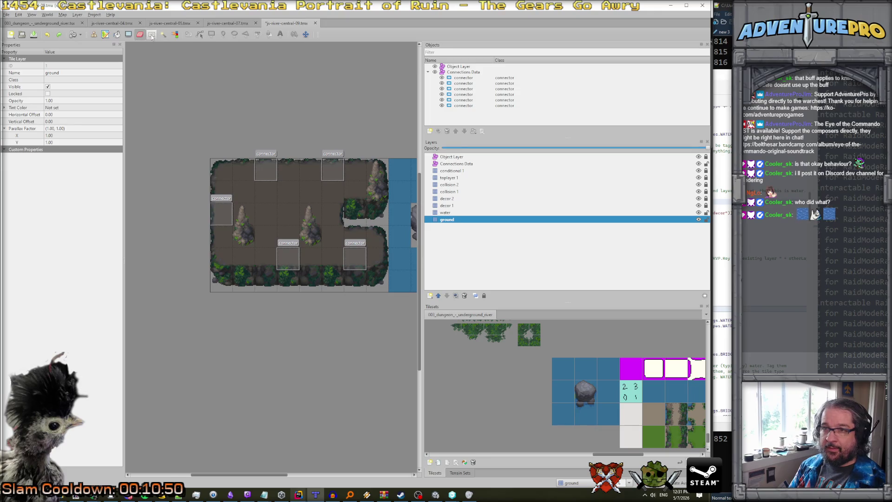
pyautogui.press('r')
pyautogui.moveTo(219, 168); pyautogui.dragTo(227, 289)
pyautogui.press('Delete')
pyautogui.moveTo(226, 258); pyautogui.dragTo(284, 263)
pyautogui.hotkey('ctrl', 'z')
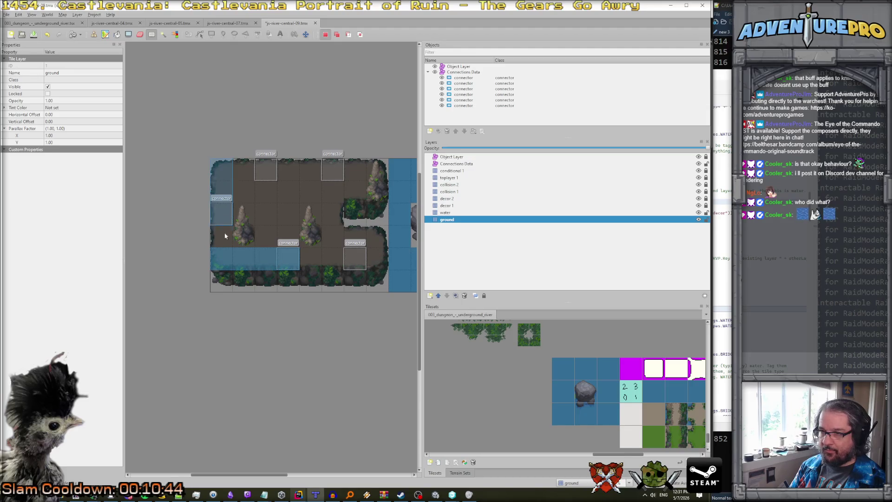
pyautogui.moveTo(222, 163); pyautogui.dragTo(227, 270)
pyautogui.press('Delete')
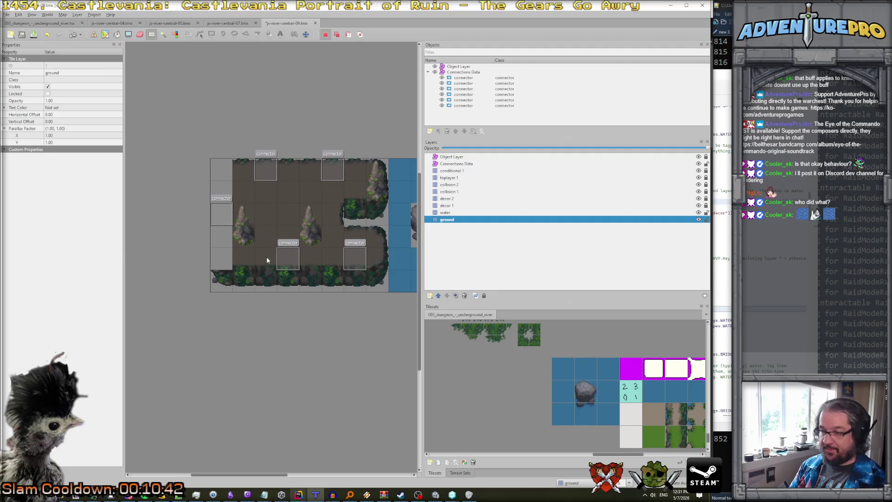
# - Stamp an edged ground column into the map
pyautogui.hotkey('ctrl', 'v')
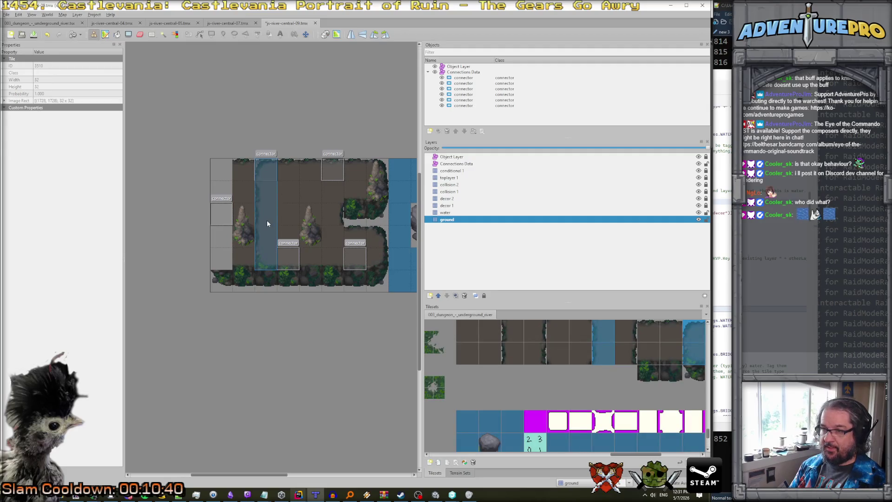
pyautogui.click(267, 224)
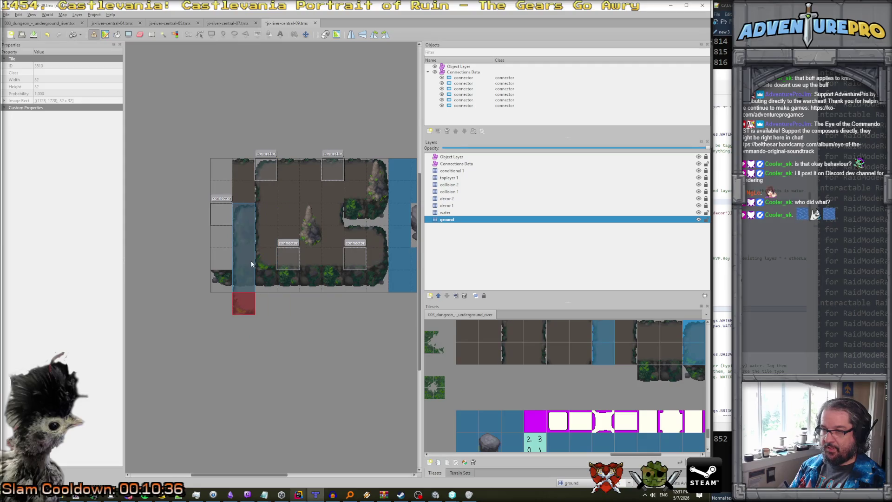
pyautogui.press('r')
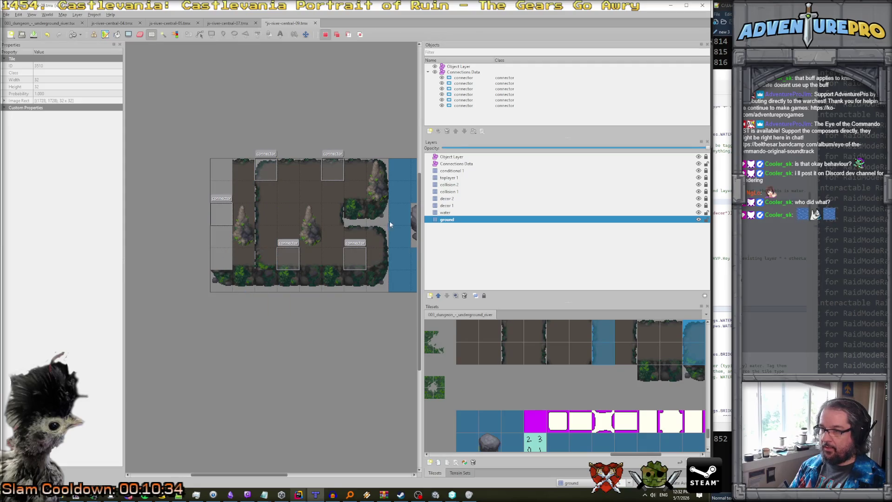
# - Unlock collision 1 and erase the ground tiles down the left column
pyautogui.click(449, 192)
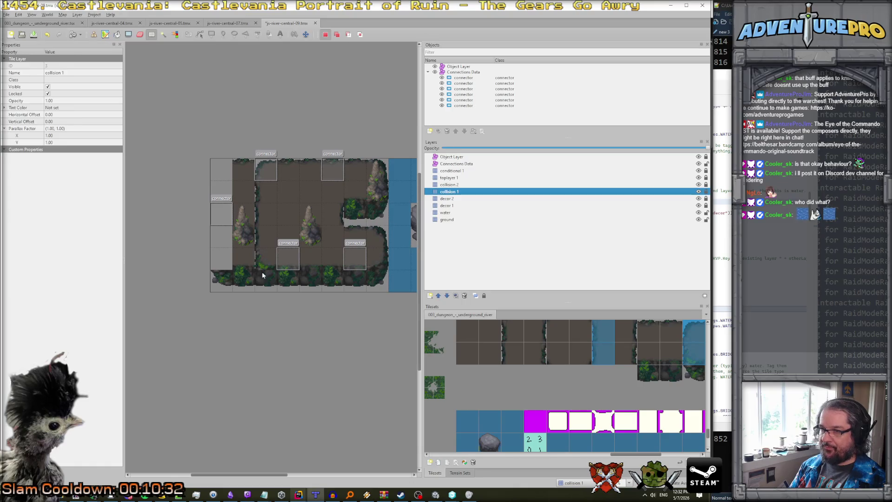
pyautogui.click(705, 192)
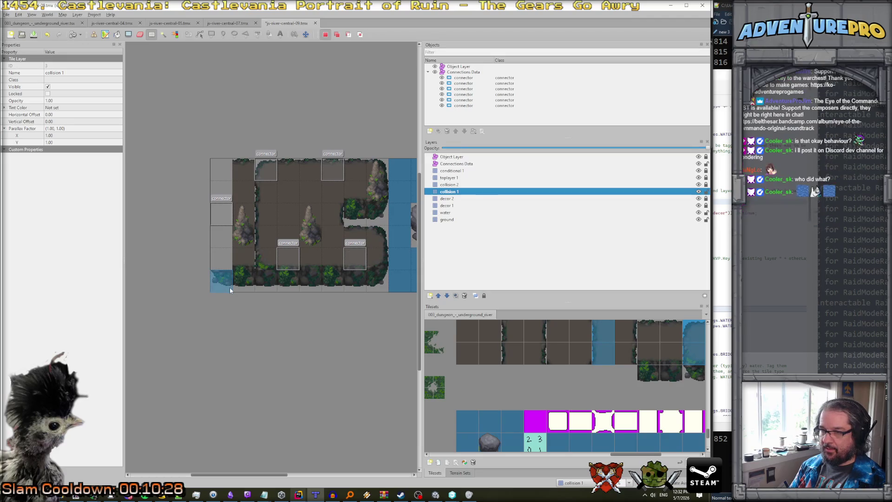
pyautogui.rightClick(267, 283)
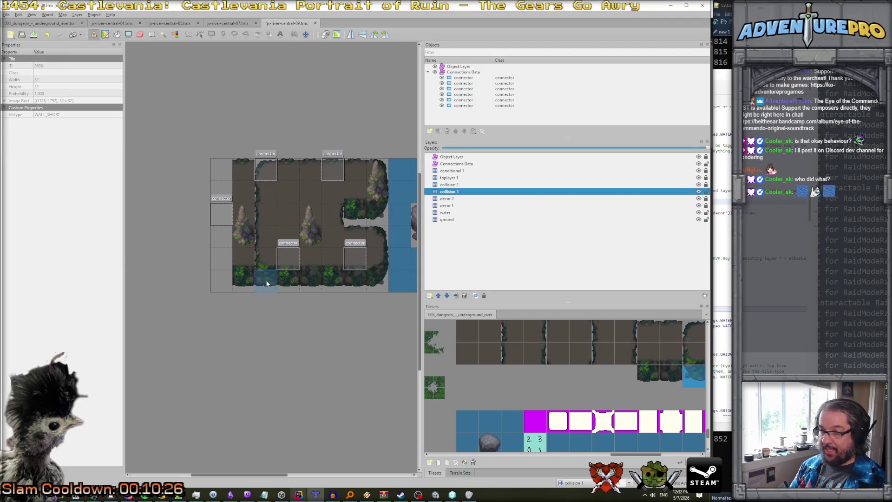
pyautogui.press('e')
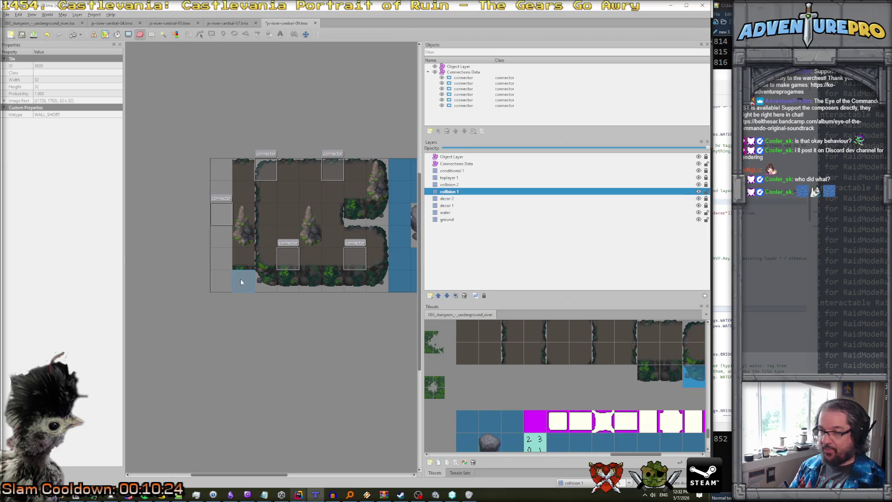
pyautogui.click(460, 220)
pyautogui.moveTo(243, 262); pyautogui.dragTo(242, 167)
# - Erase the lower rock on collision 1 and the stalagmite on toplayer 1 in the left column
pyautogui.click(449, 191)
pyautogui.click(244, 235)
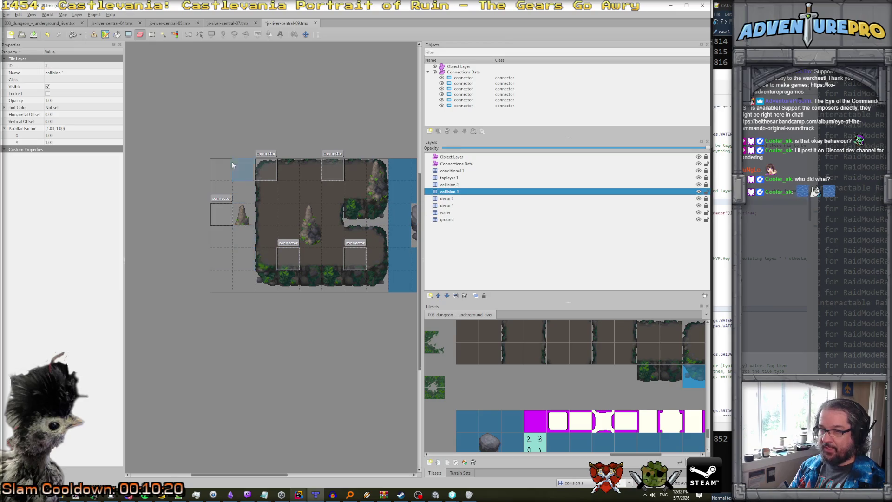
pyautogui.click(449, 178)
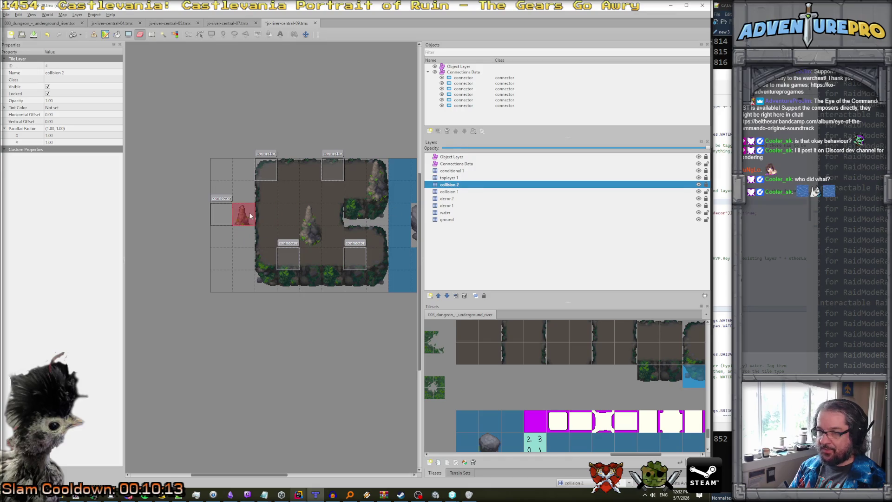
pyautogui.click(454, 200)
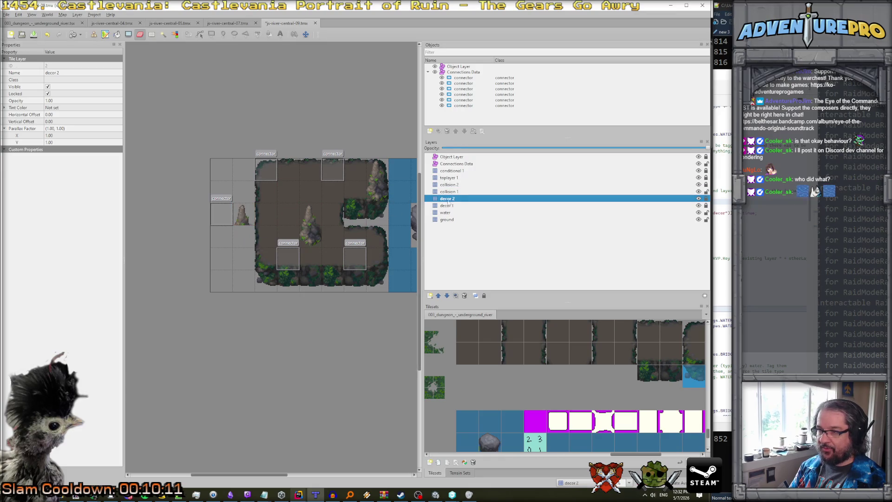
pyautogui.click(446, 205)
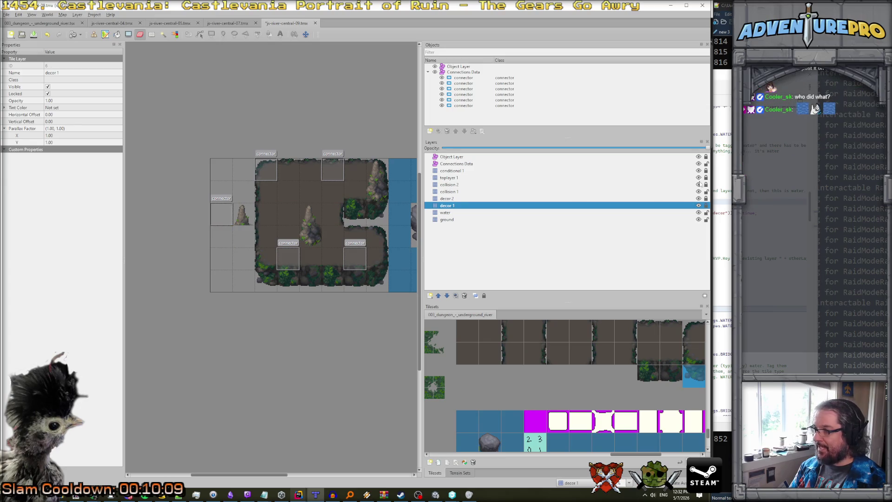
pyautogui.click(447, 179)
pyautogui.click(243, 217)
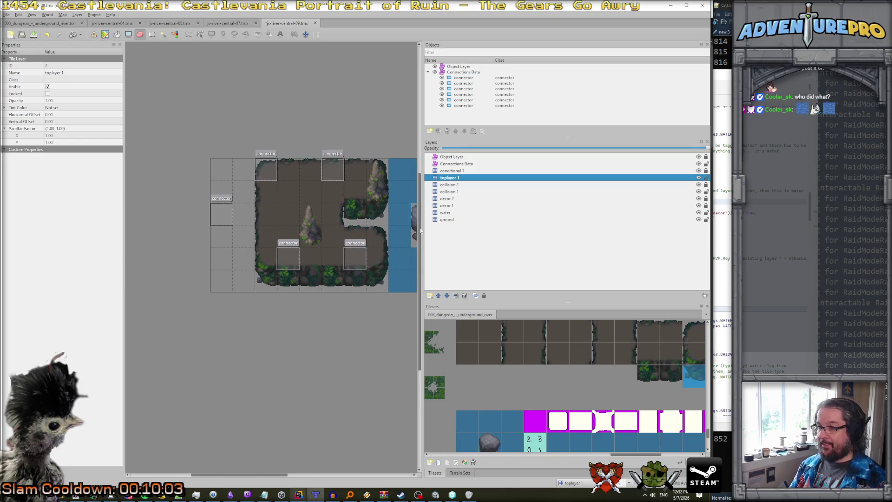
pyautogui.click(450, 220)
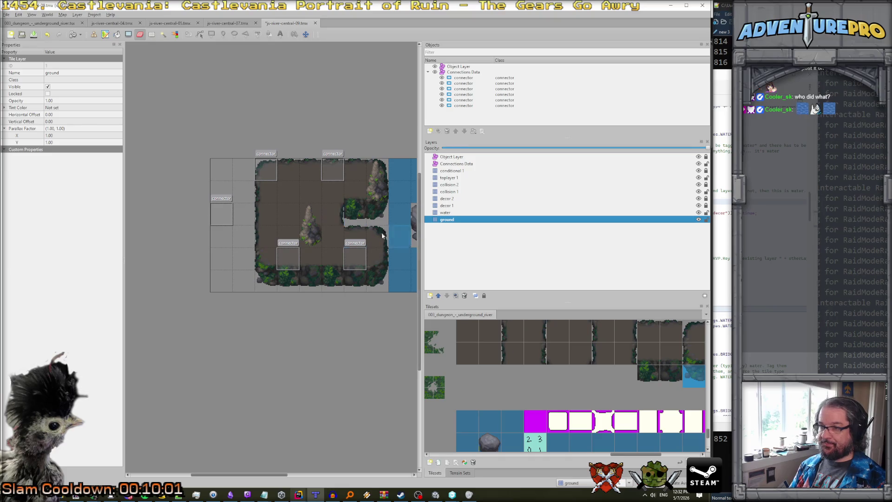
# - Pick two stacked water-edge tiles from the tileset for the ground layer
pyautogui.hscroll(3, 329, 298)
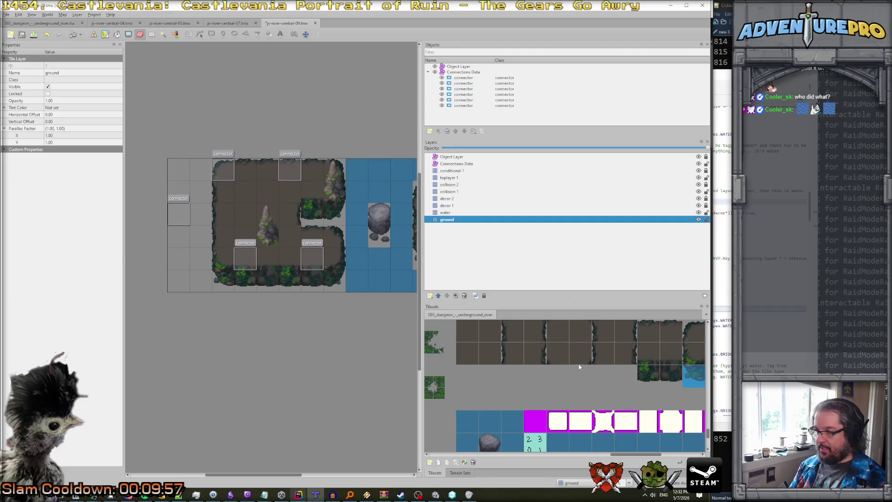
pyautogui.hscroll(3, 673, 343)
pyautogui.click(636, 331)
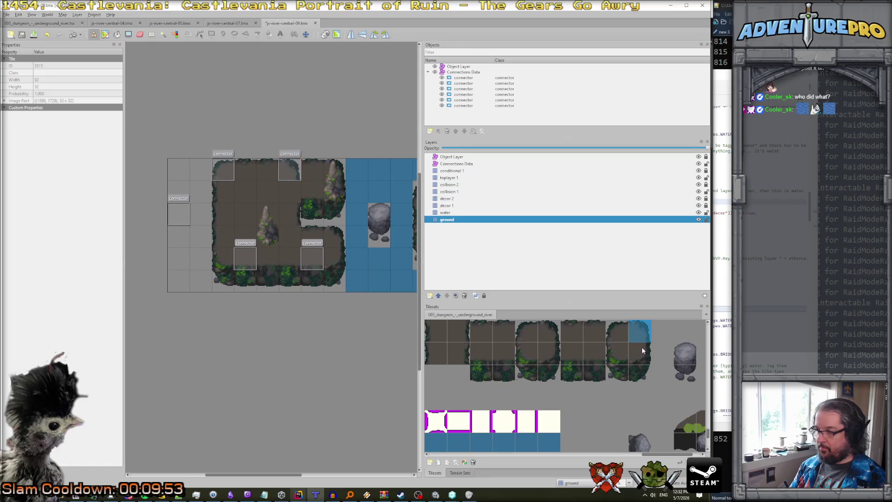
pyautogui.click(643, 350)
pyautogui.click(640, 375)
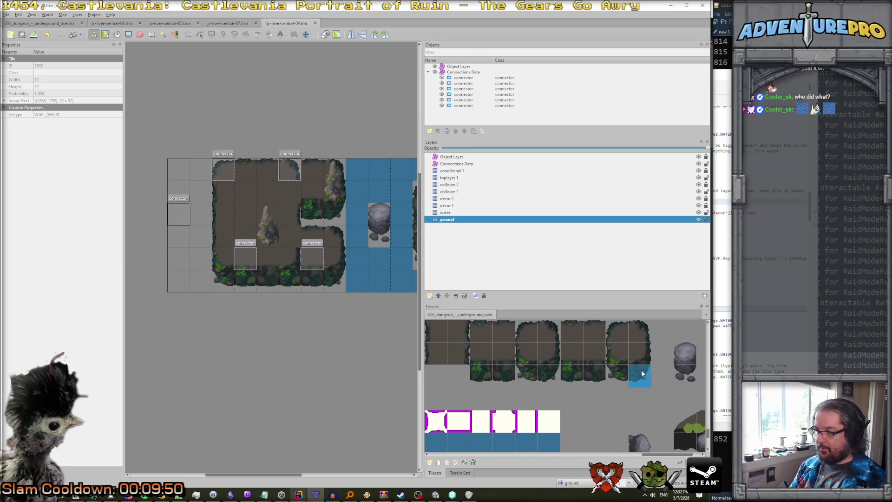
pyautogui.click(453, 192)
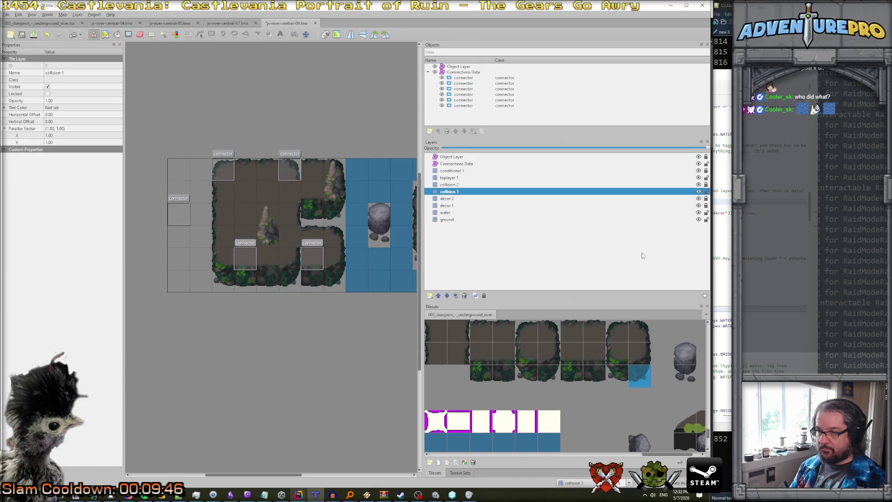
pyautogui.click(455, 212)
pyautogui.click(454, 206)
pyautogui.click(454, 220)
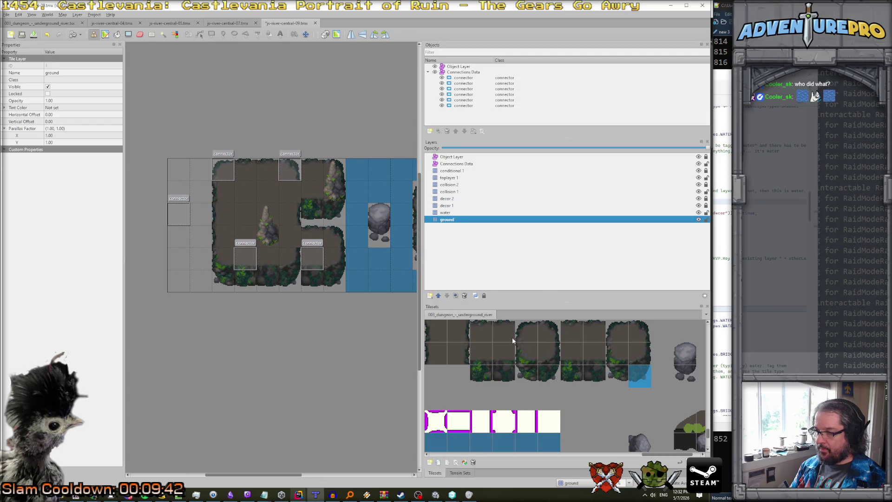
pyautogui.moveTo(457, 333); pyautogui.dragTo(458, 353)
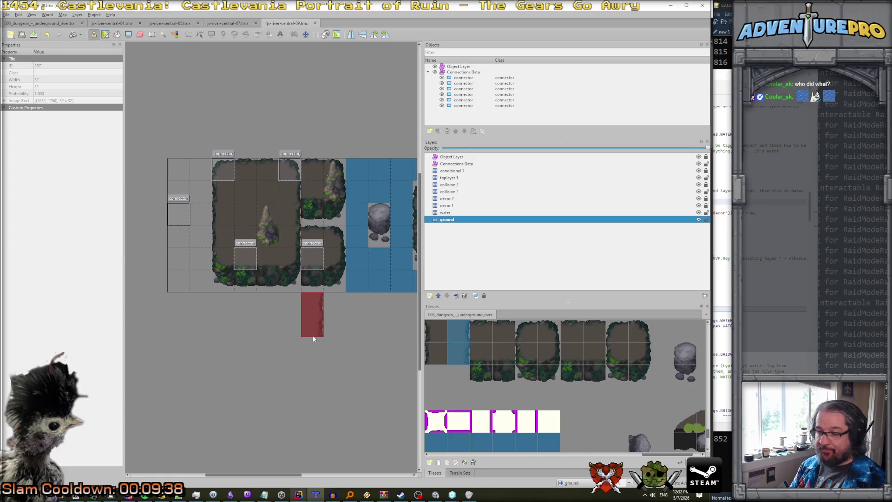
# - Erase the right-hand connector ground cells and the wall and bush tiles beside the water
pyautogui.press('e')
pyautogui.click(315, 251)
pyautogui.moveTo(312, 192)
pyautogui.mouseDown()
pyautogui.moveTo(305, 168)
pyautogui.moveTo(333, 222)
pyautogui.moveTo(333, 268)
pyautogui.mouseUp()
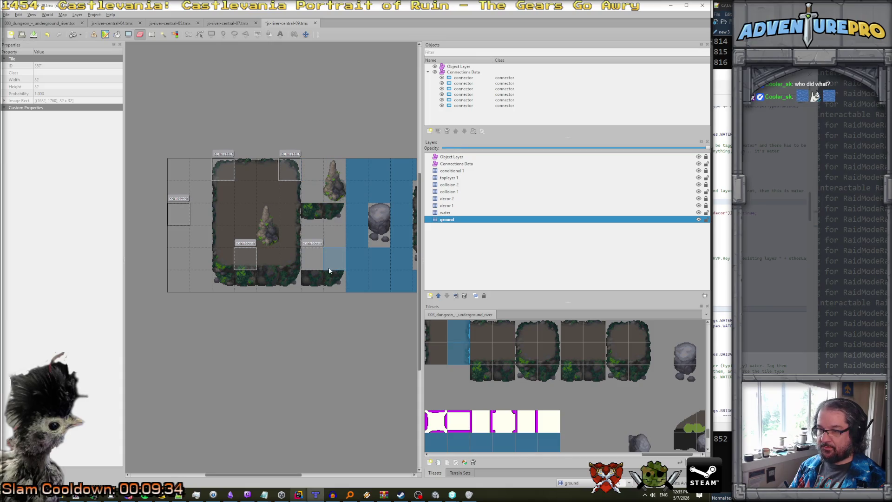
pyautogui.click(448, 192)
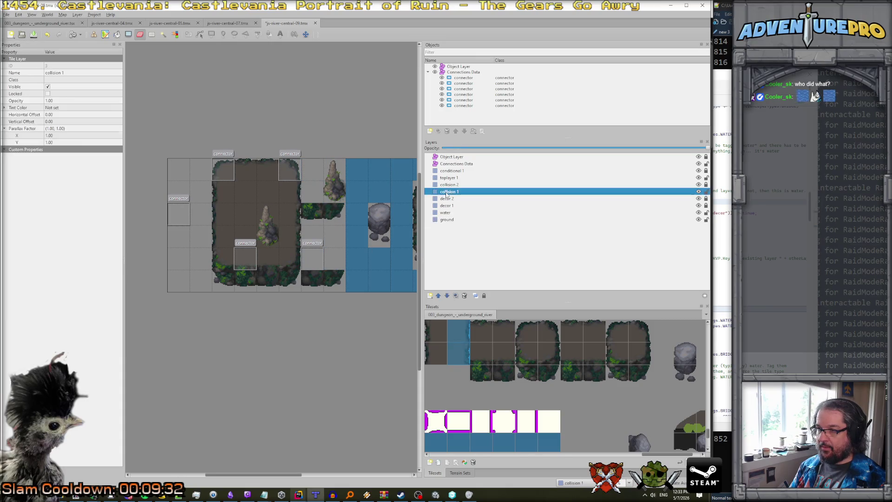
pyautogui.moveTo(334, 213); pyautogui.dragTo(325, 213)
pyautogui.click(332, 279)
pyautogui.moveTo(331, 279); pyautogui.dragTo(326, 270)
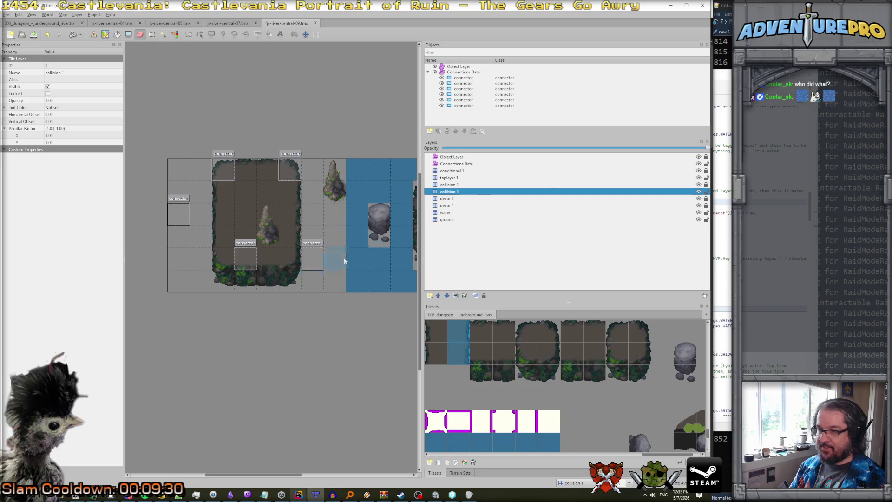
# - Toggle collision 1 visibility to compare it against the bare ground layer
pyautogui.click(699, 192)
pyautogui.click(698, 192)
pyautogui.click(698, 191)
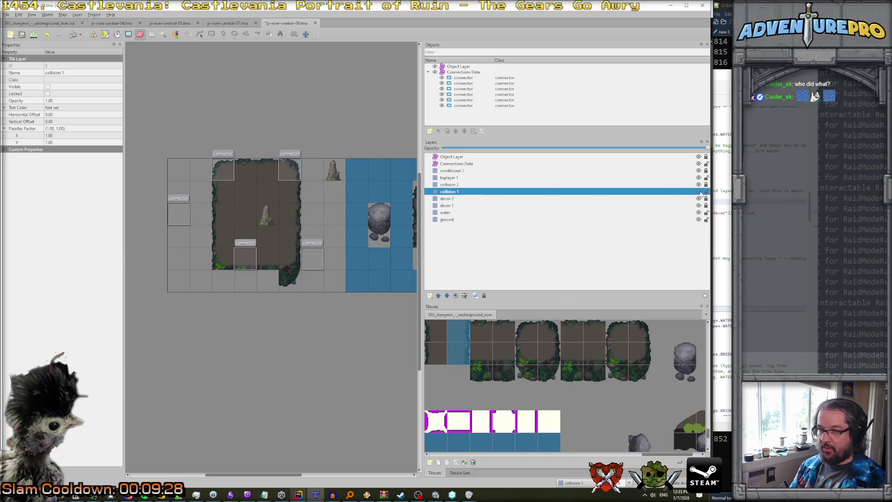
pyautogui.click(698, 191)
pyautogui.click(453, 219)
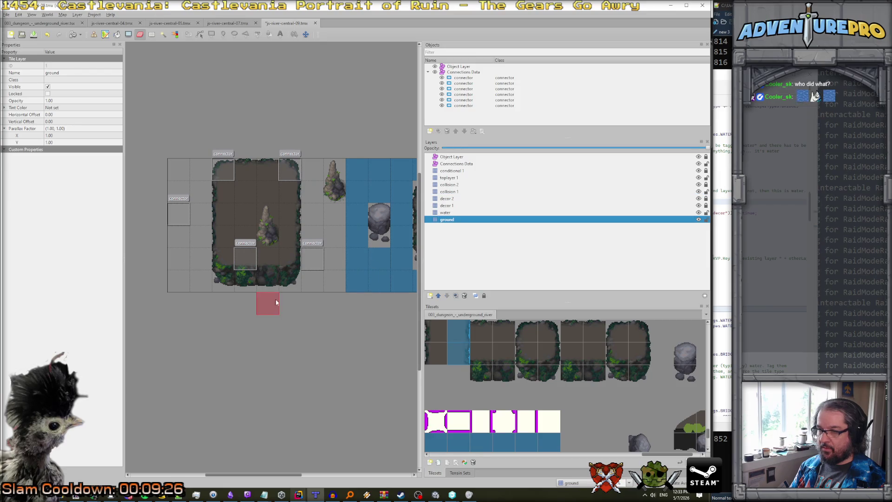
pyautogui.click(698, 191)
pyautogui.click(698, 191)
pyautogui.click(698, 191)
pyautogui.click(698, 191)
pyautogui.click(698, 192)
pyautogui.click(698, 192)
pyautogui.click(462, 191)
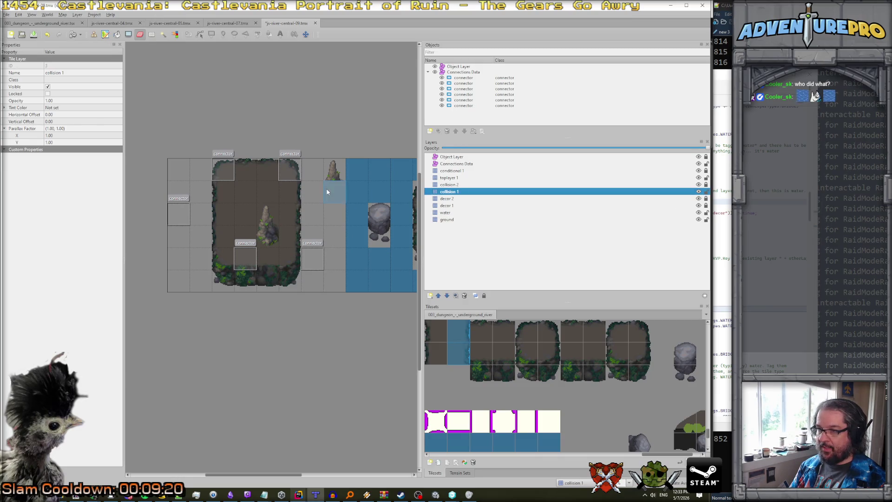
pyautogui.hotkey('ctrl', 'pageup')
pyautogui.hotkey('ctrl', 'pageup')
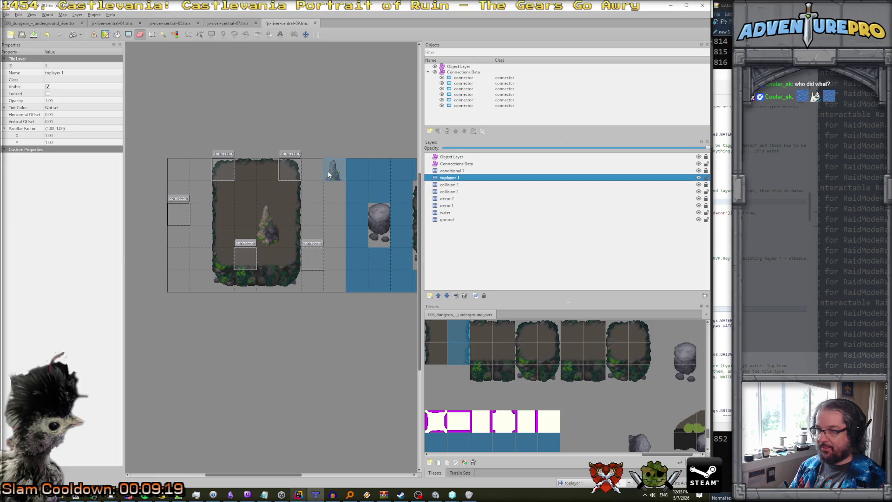
pyautogui.hscroll(3, 394, 206)
# - Erase the island across the river and both rock tiles in the water on ground, decor 1 and collision 1
pyautogui.click(457, 220)
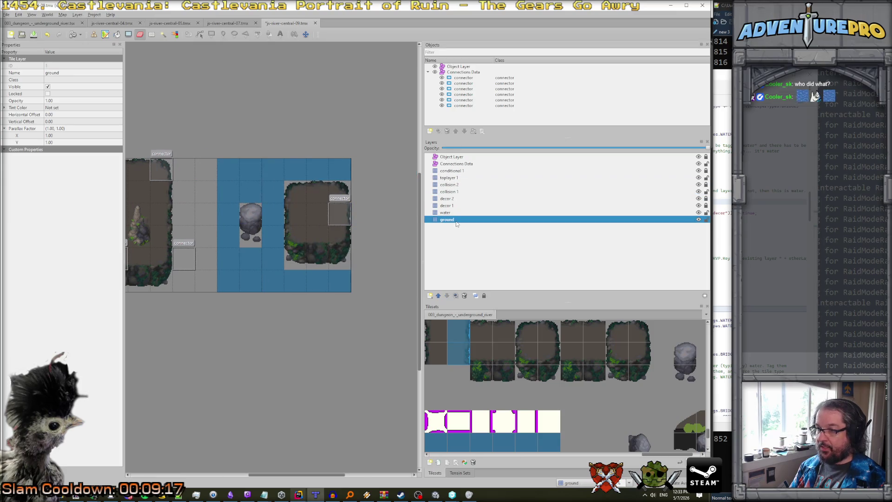
pyautogui.moveTo(311, 221)
pyautogui.mouseDown()
pyautogui.moveTo(295, 192)
pyautogui.moveTo(312, 232)
pyautogui.moveTo(316, 211)
pyautogui.moveTo(341, 191)
pyautogui.mouseUp()
pyautogui.click(250, 214)
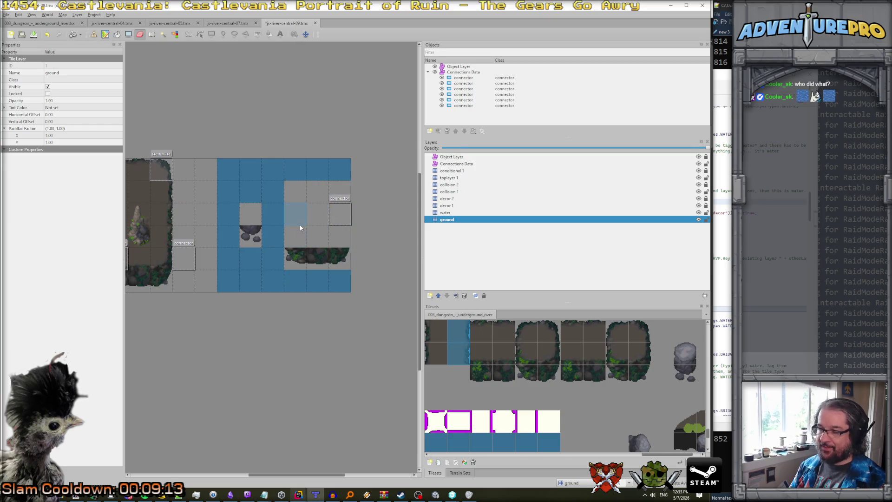
pyautogui.click(459, 205)
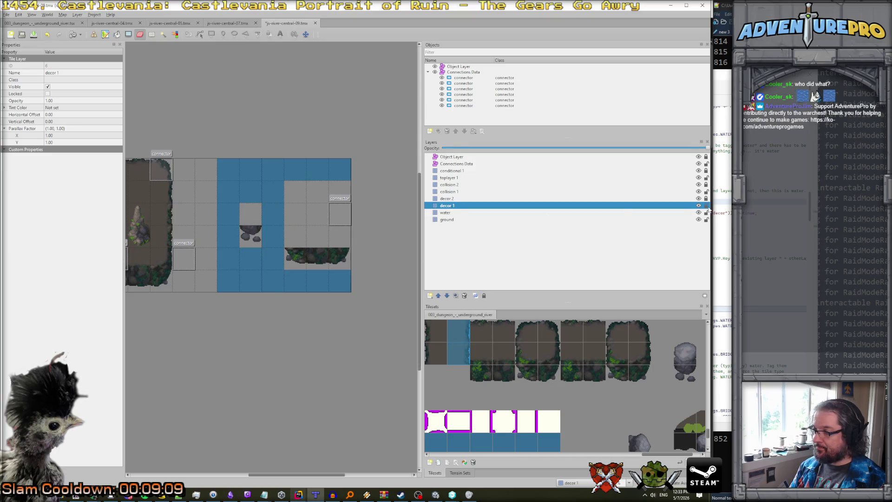
pyautogui.click(251, 236)
pyautogui.hotkey('ctrl', 'pageup')
pyautogui.hotkey('ctrl', 'pageup')
pyautogui.moveTo(321, 256)
pyautogui.mouseDown()
pyautogui.moveTo(297, 257)
pyautogui.moveTo(347, 261)
pyautogui.mouseUp()
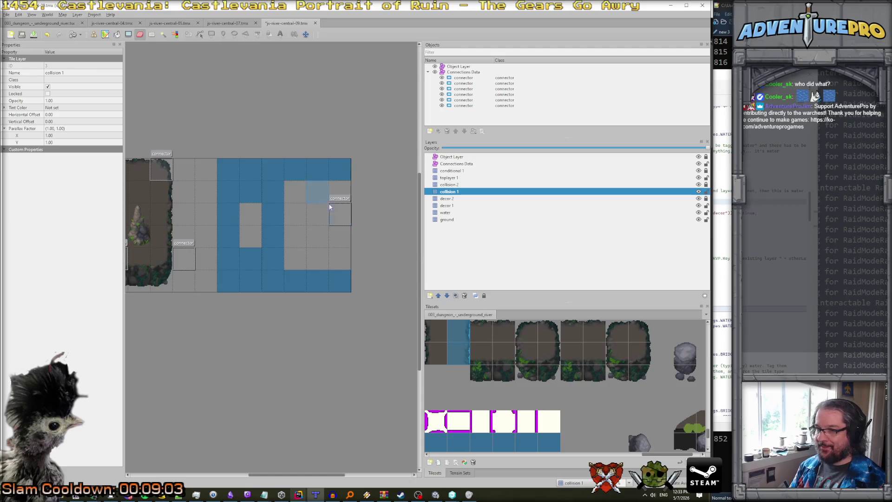
pyautogui.hscroll(-3, 374, 233)
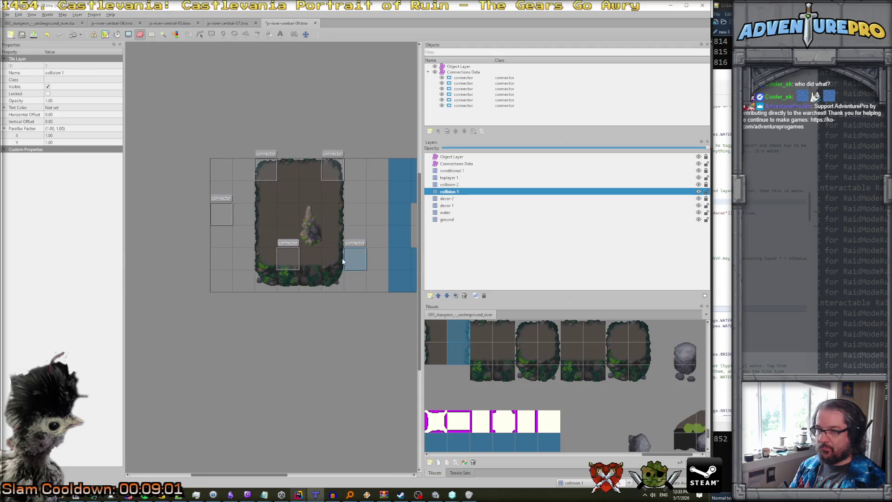
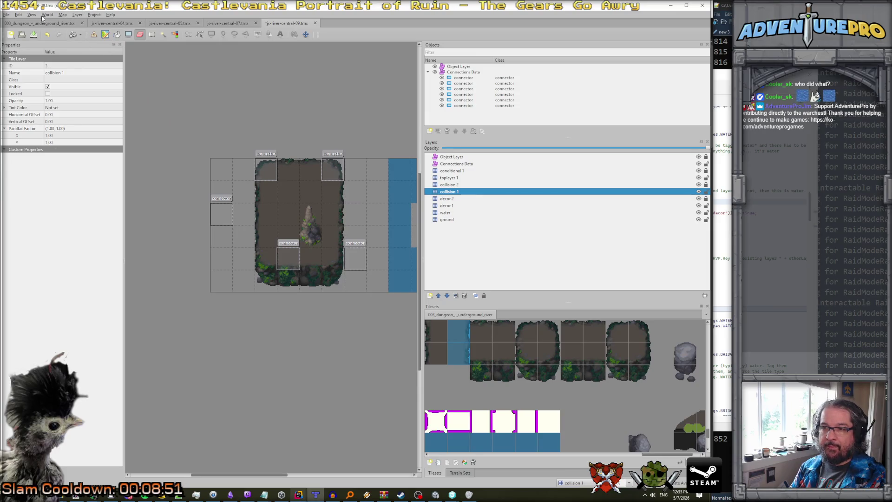
# - Resize the river room map to 8 tiles wide
pyautogui.click(61, 14)
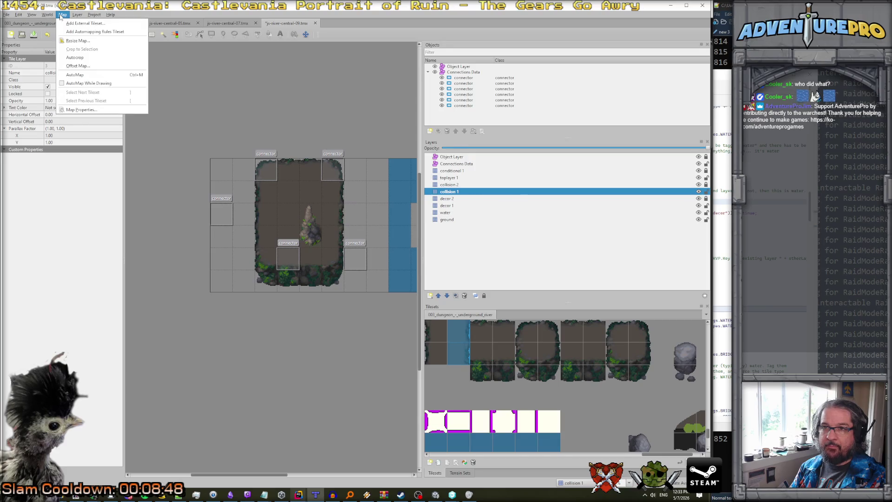
pyautogui.click(75, 49)
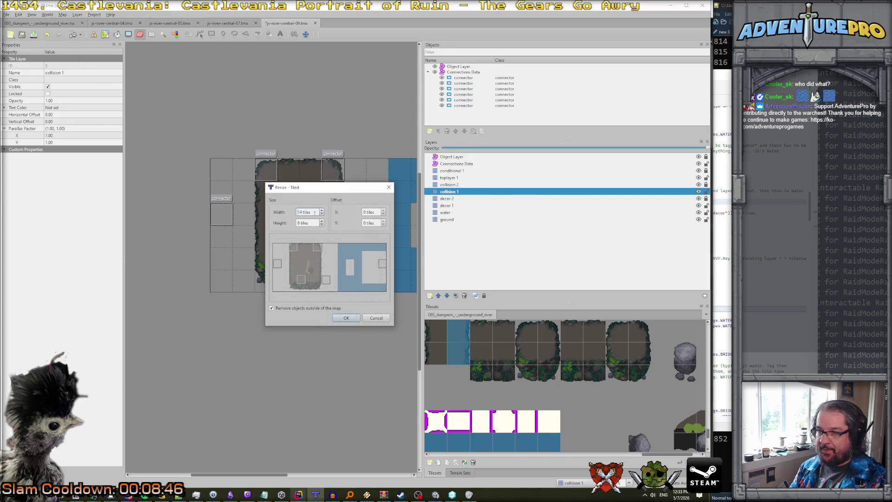
pyautogui.write('8')
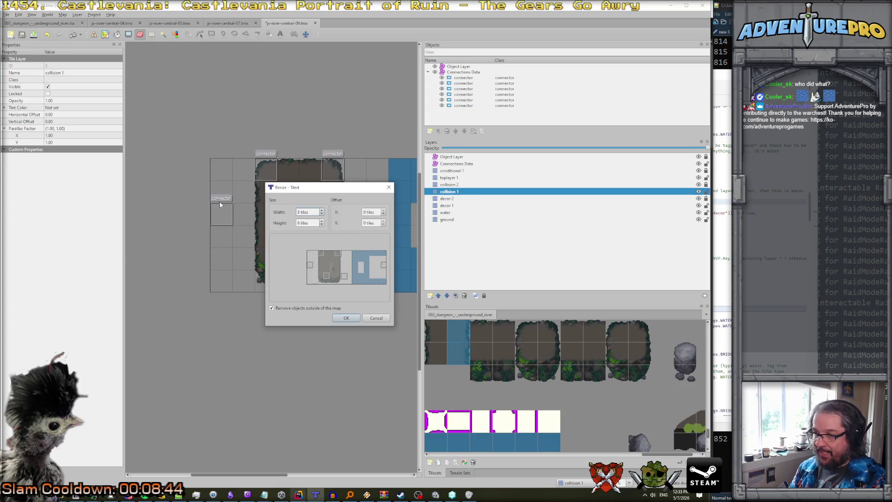
pyautogui.click(352, 320)
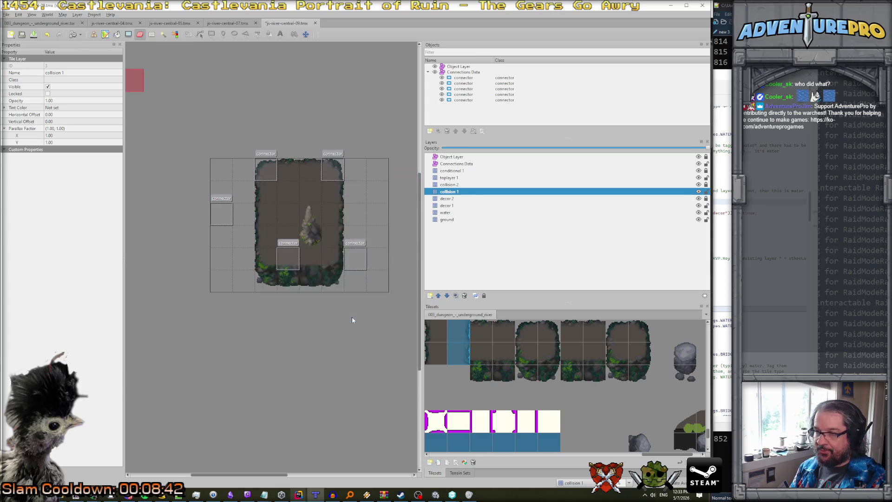
# - Delete the extra side connector objects, keeping only the top and bottom connectors
pyautogui.click(456, 163)
pyautogui.moveTo(295, 253)
pyautogui.mouseDown()
pyautogui.moveTo(295, 275)
pyautogui.moveTo(296, 253)
pyautogui.mouseUp()
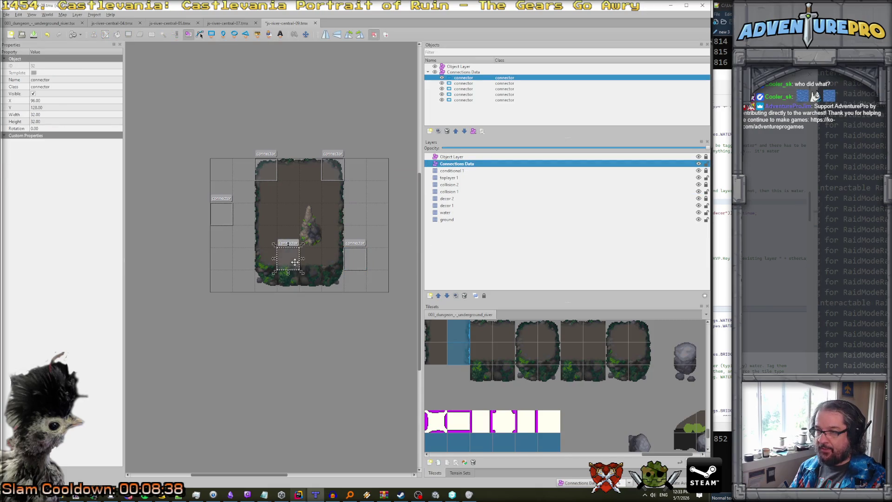
pyautogui.moveTo(333, 169); pyautogui.dragTo(310, 169)
pyautogui.click(262, 171)
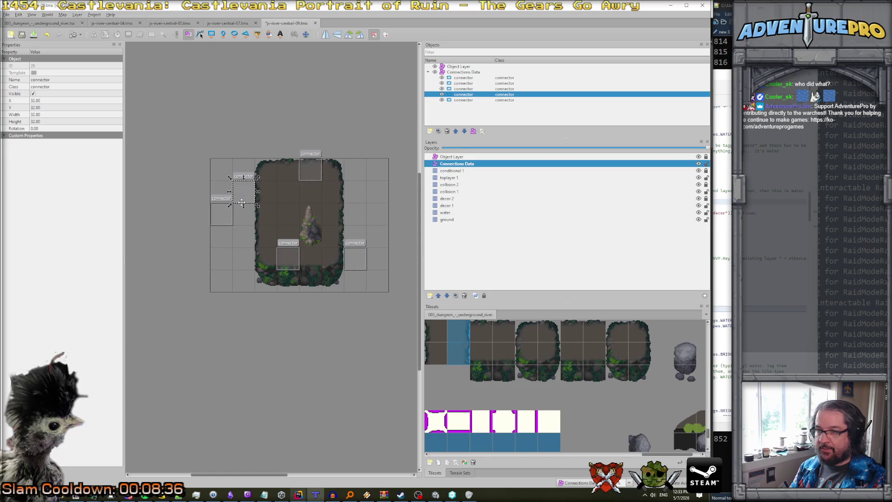
pyautogui.press('Delete')
pyautogui.click(354, 253)
pyautogui.press('Delete')
pyautogui.click(223, 216)
pyautogui.press('Delete')
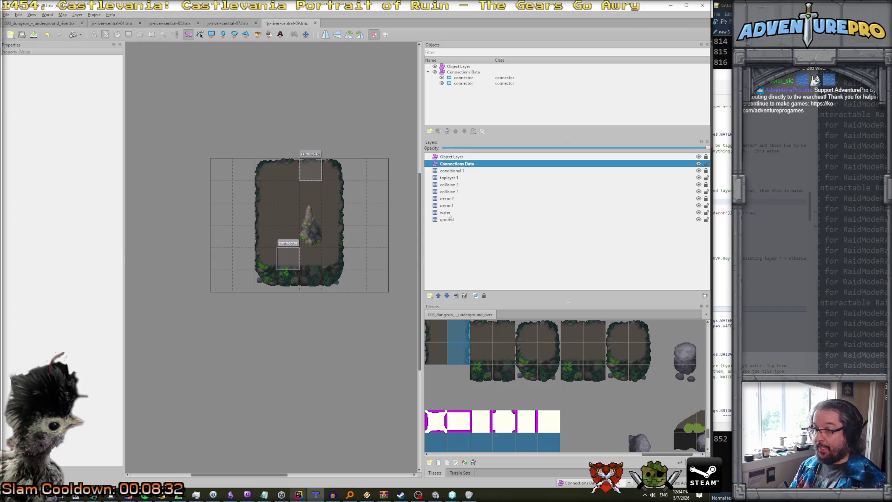
pyautogui.click(448, 213)
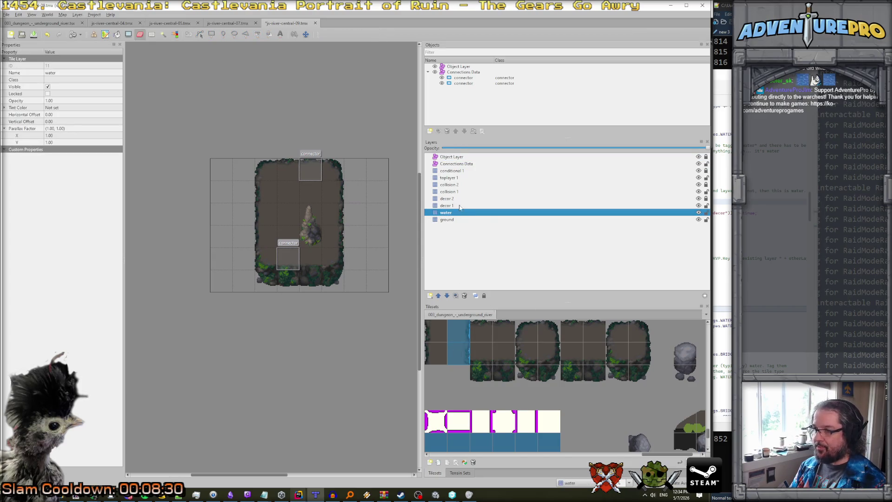
# - Stamp the rock tile on the ground layer to the left and right of the island
pyautogui.click(454, 218)
pyautogui.click(683, 362)
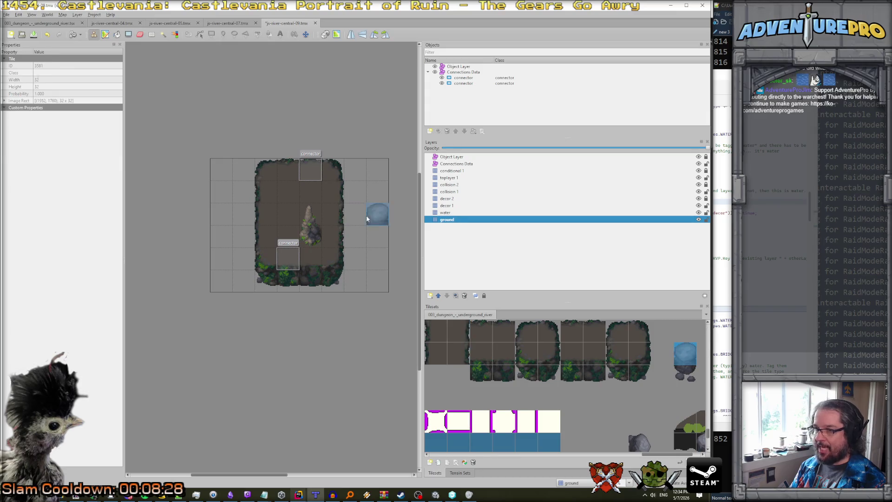
pyautogui.click(377, 191)
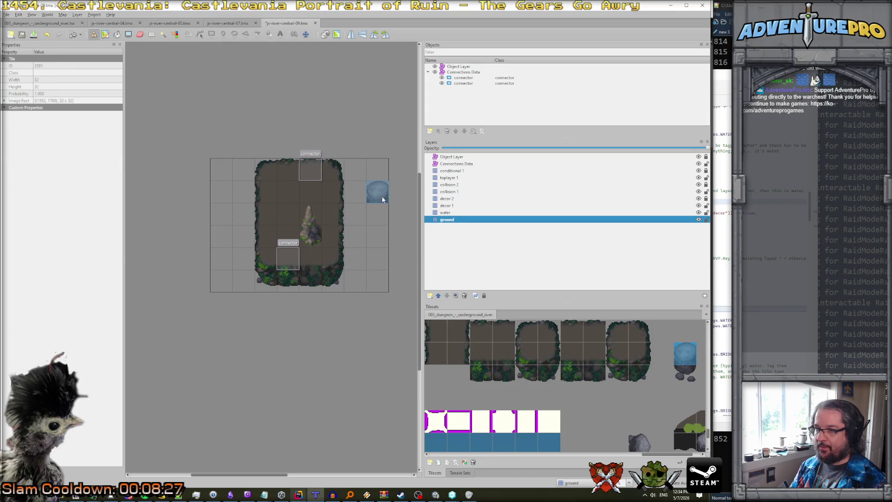
pyautogui.click(220, 237)
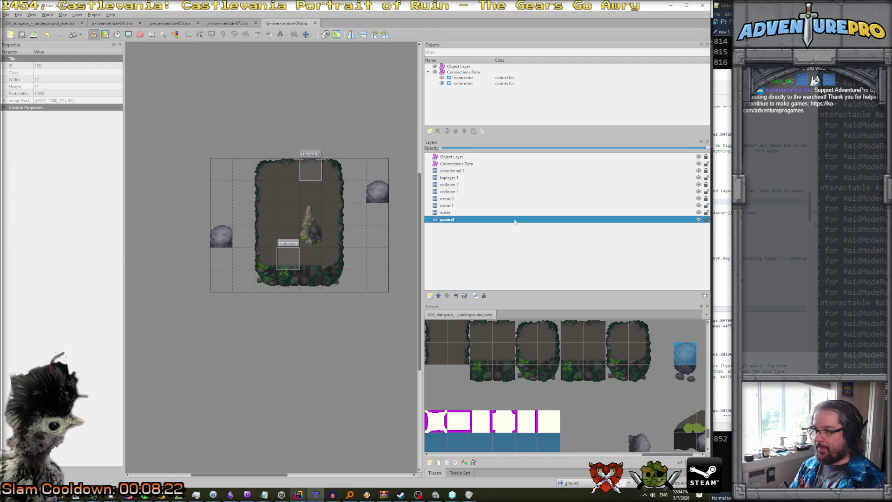
# - Place the small-rocks tile on the decor 1 layer beneath the right boulder
pyautogui.click(445, 205)
pyautogui.click(690, 377)
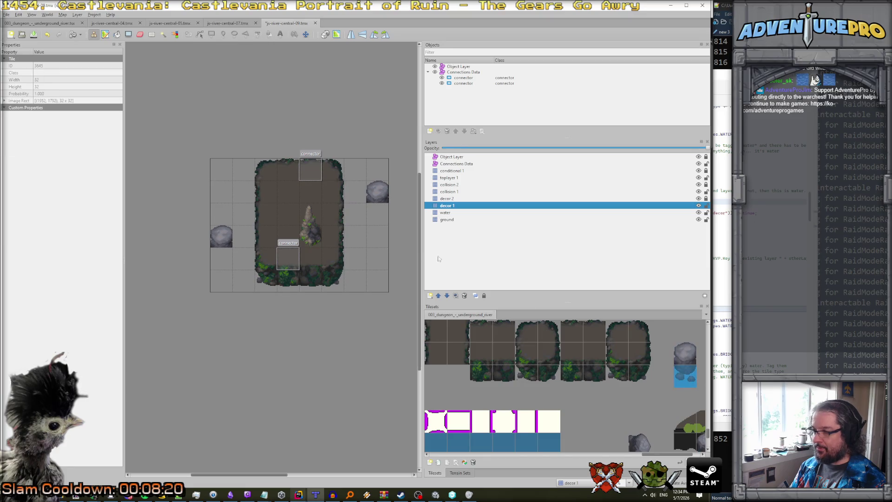
pyautogui.click(377, 214)
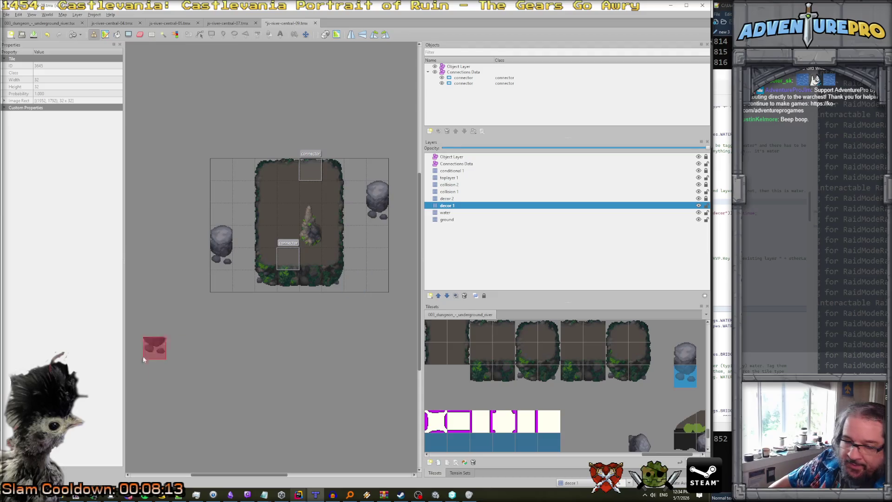
pyautogui.scroll(-5, 534, 372)
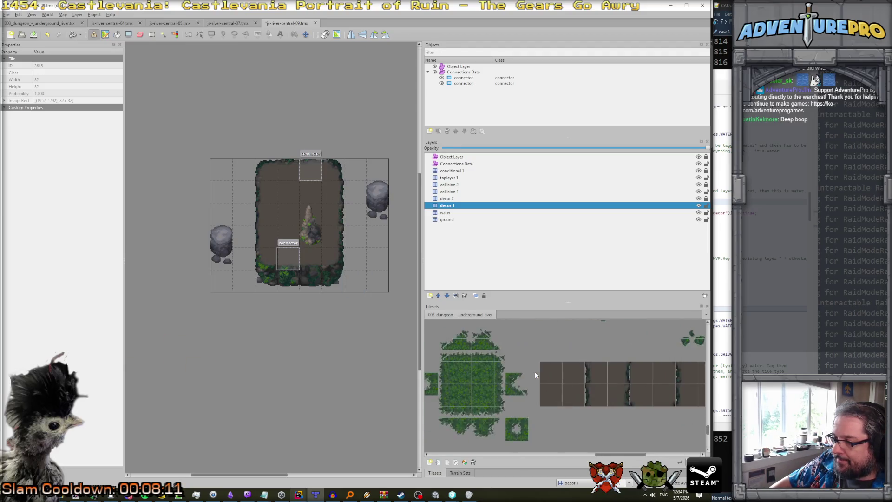
pyautogui.scroll(-3, 534, 372)
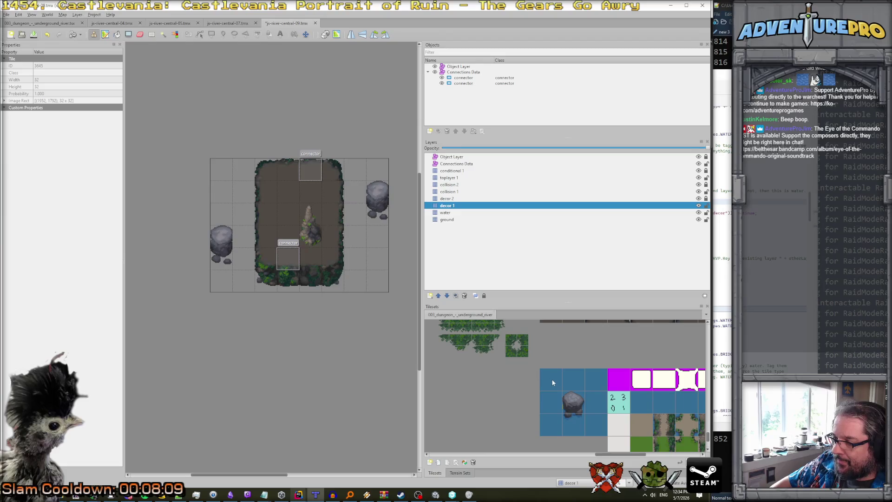
pyautogui.click(482, 212)
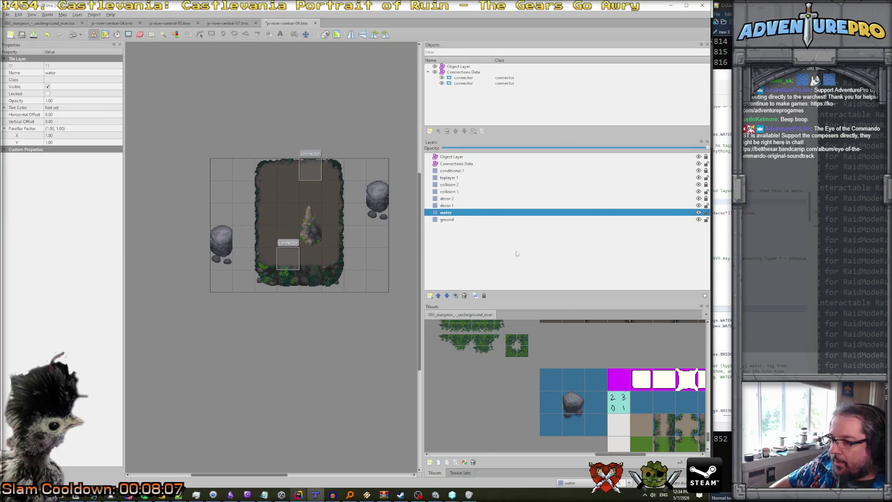
pyautogui.hscroll(3, 571, 361)
pyautogui.scroll(-1, 570, 360)
pyautogui.scroll(5, 571, 360)
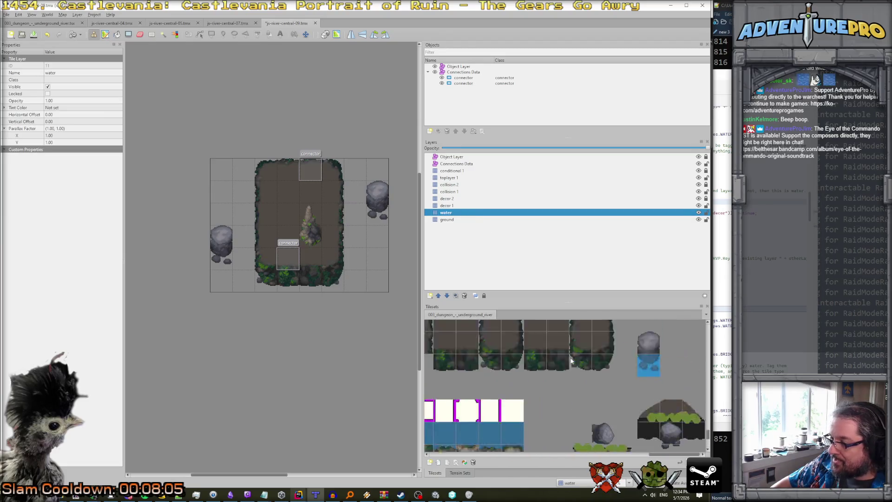
pyautogui.scroll(-5, 570, 360)
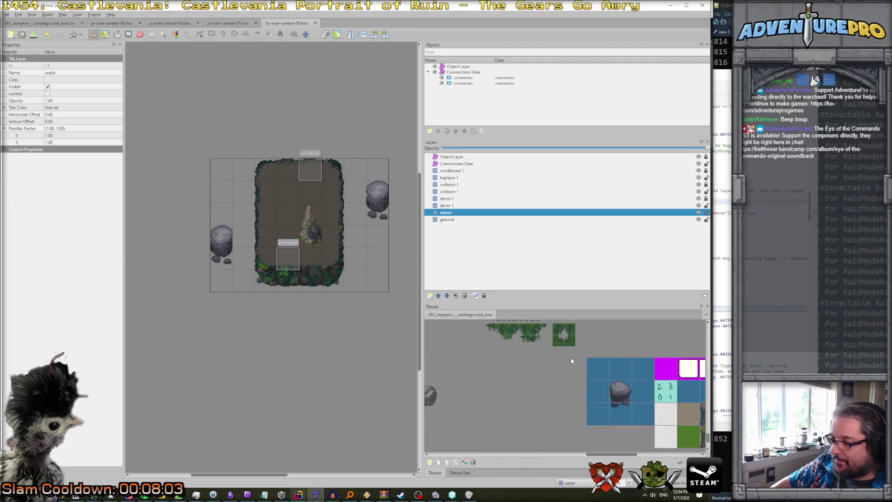
# - Paint blue water down the columns on both sides of the island and save js-river-central-09.tmx
pyautogui.click(595, 372)
pyautogui.moveTo(221, 172)
pyautogui.mouseDown()
pyautogui.moveTo(221, 205)
pyautogui.moveTo(244, 177)
pyautogui.moveTo(233, 282)
pyautogui.mouseUp()
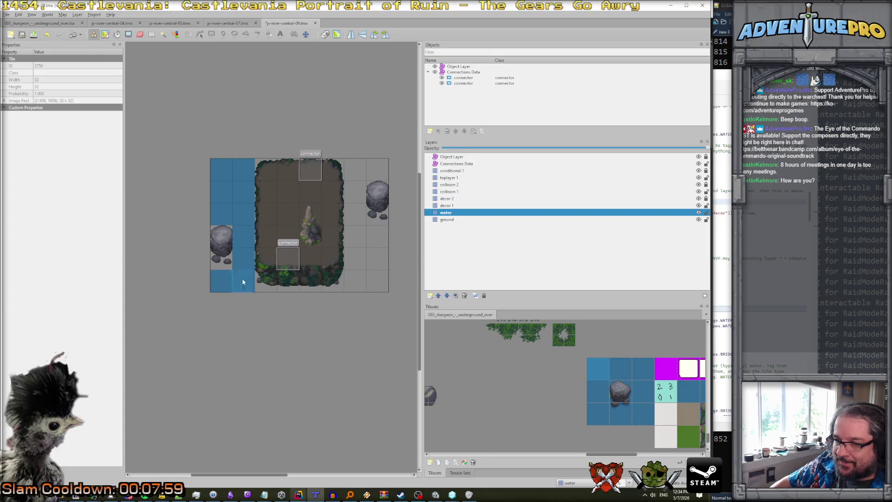
pyautogui.moveTo(357, 226); pyautogui.dragTo(349, 172)
pyautogui.click(387, 173)
pyautogui.click(373, 289)
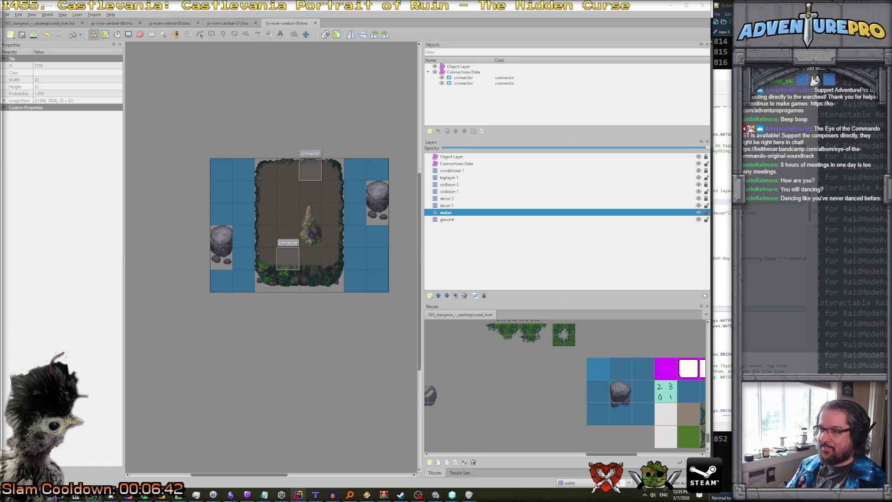
pyautogui.hotkey('ctrl', 's')
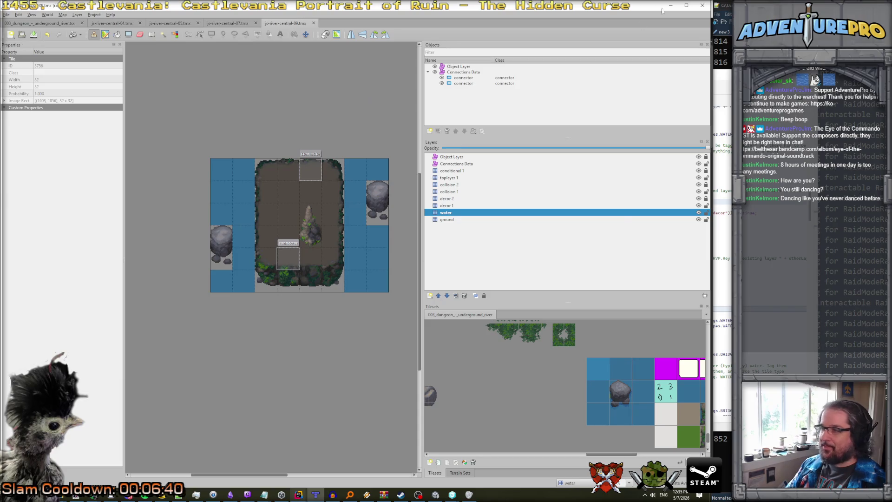
pyautogui.click(669, 7)
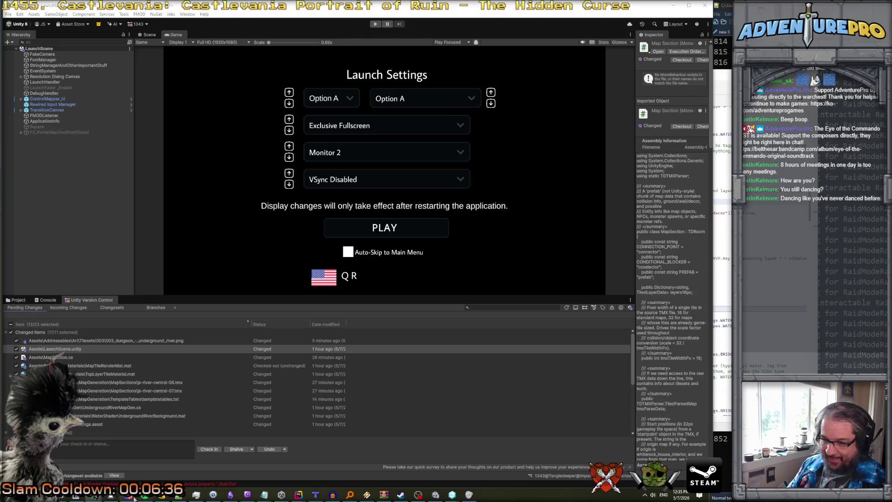
# - Copy the js-river-central-08 line in templatetables.txt as js-river-central-09, then start the game in Unity
pyautogui.click(299, 494)
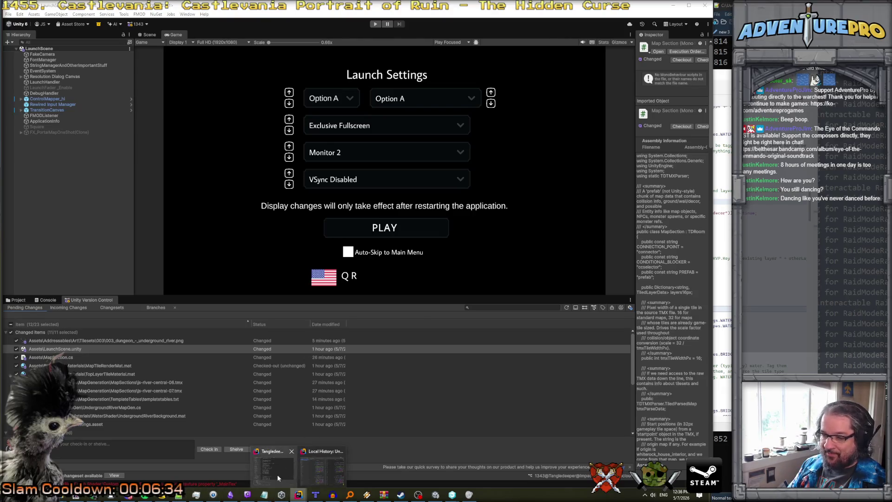
pyautogui.click(278, 472)
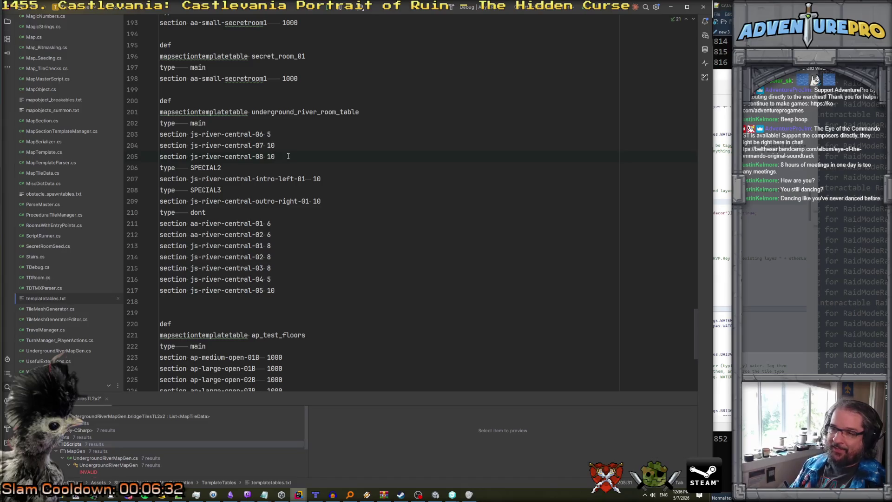
pyautogui.hotkey('ctrl', 'd')
pyautogui.click(261, 167)
pyautogui.press('BackSpace')
pyautogui.write('9 10')
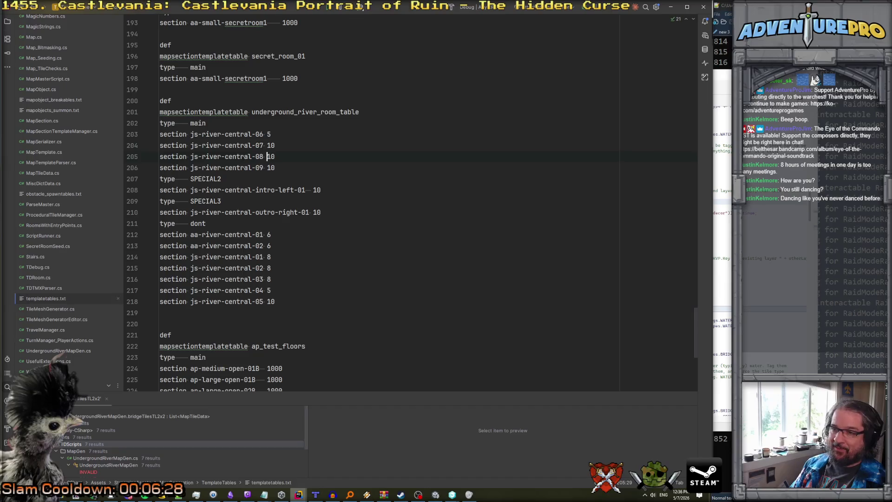
pyautogui.click(435, 495)
pyautogui.click(376, 24)
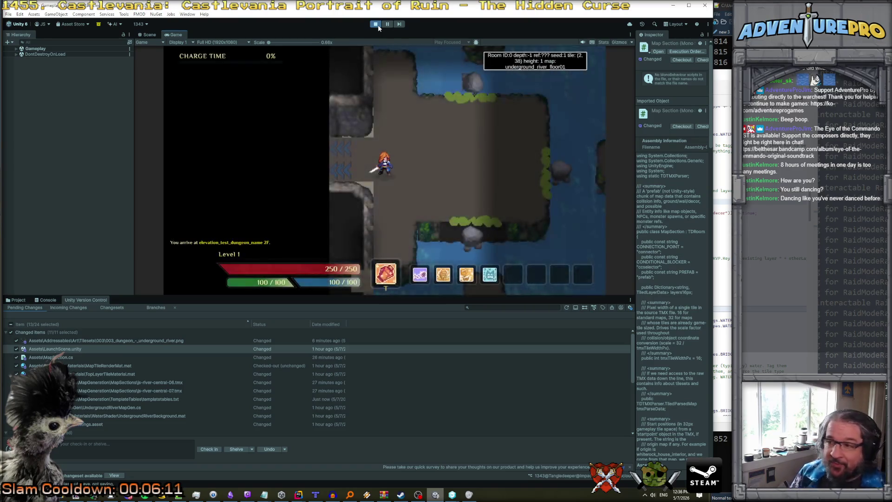
# - Walk the hero around the starting room and across the floating platform to the rock
pyautogui.press('d')
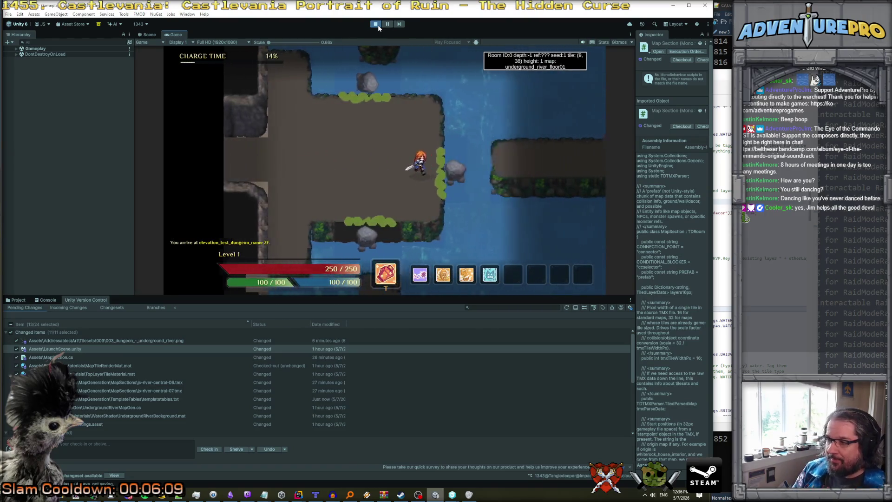
pyautogui.press('d')
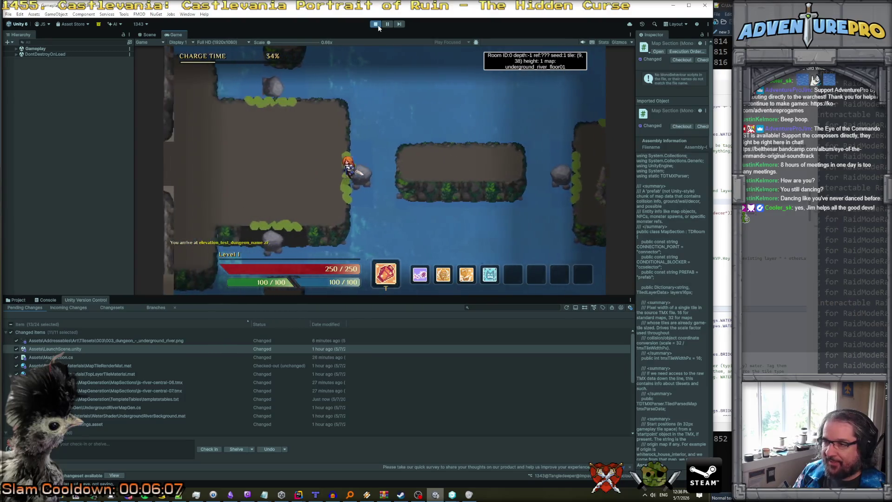
pyautogui.press('a')
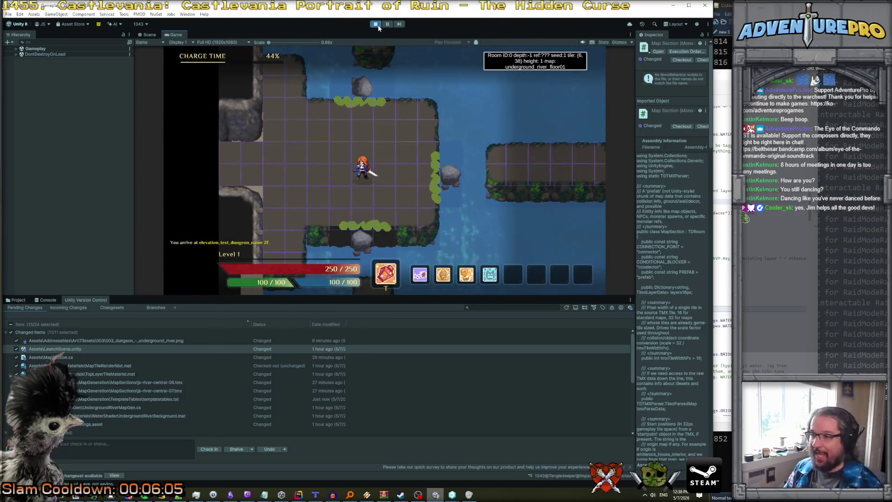
pyautogui.press('d')
pyautogui.press('w')
pyautogui.press('s')
pyautogui.press('a')
pyautogui.press('w')
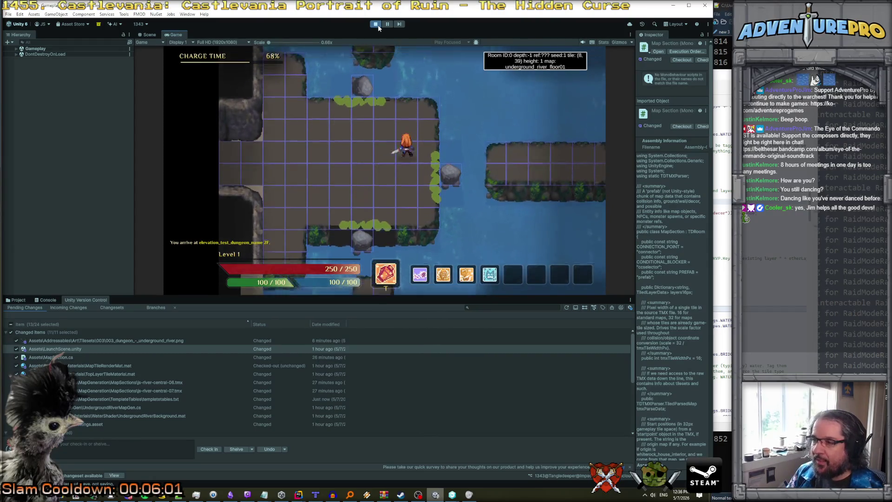
pyautogui.press('d')
pyautogui.press('d')
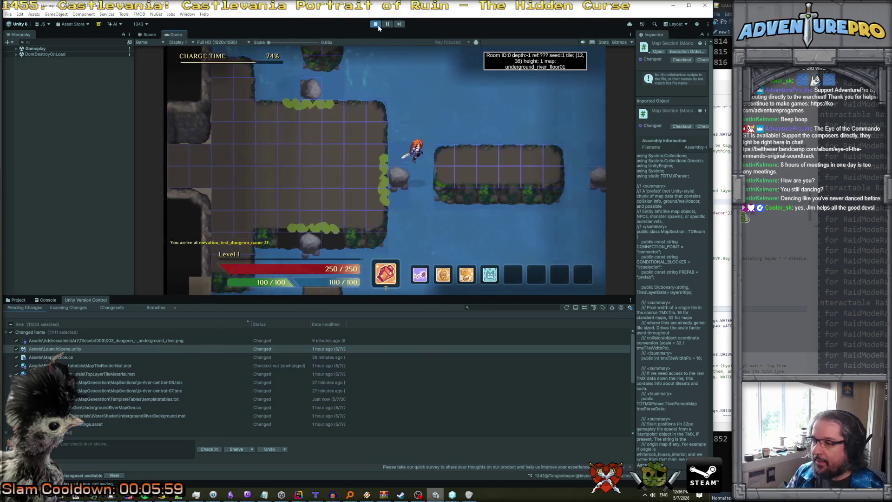
pyautogui.press('d')
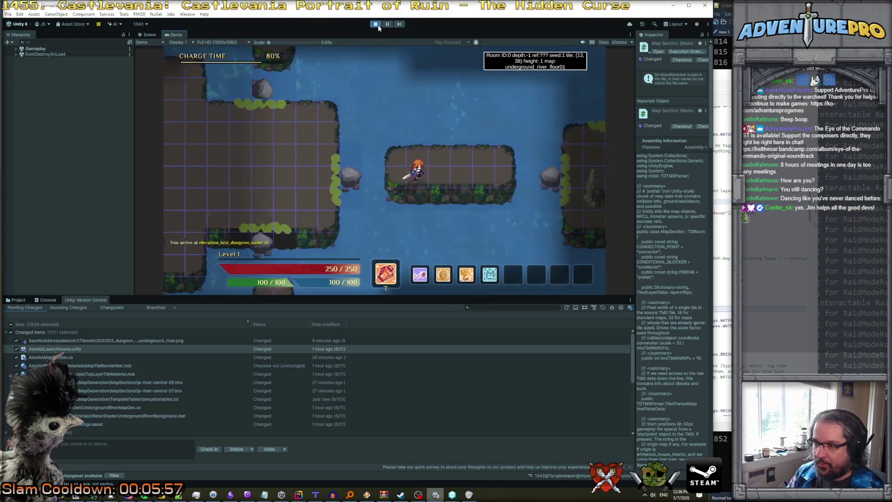
pyautogui.press('a')
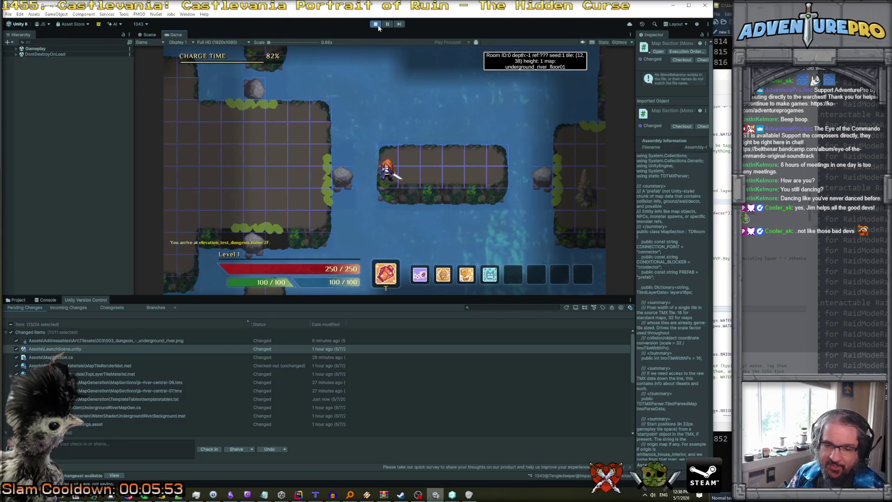
pyautogui.press('a')
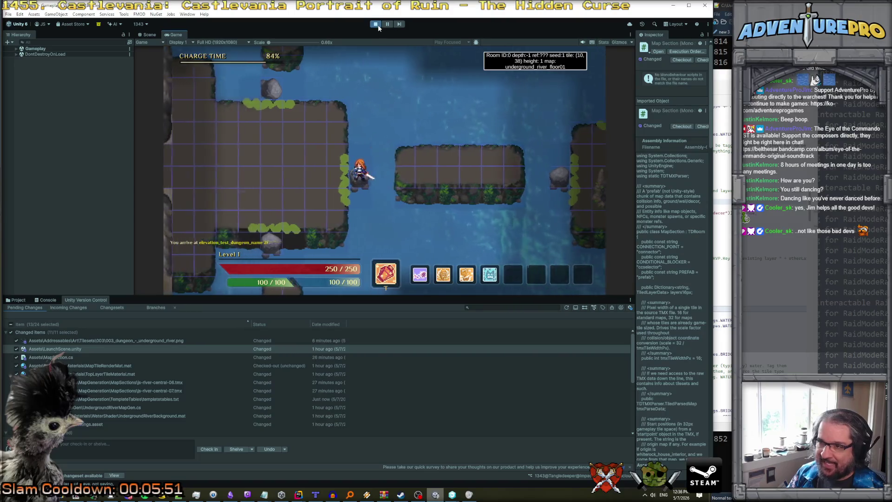
pyautogui.press('d')
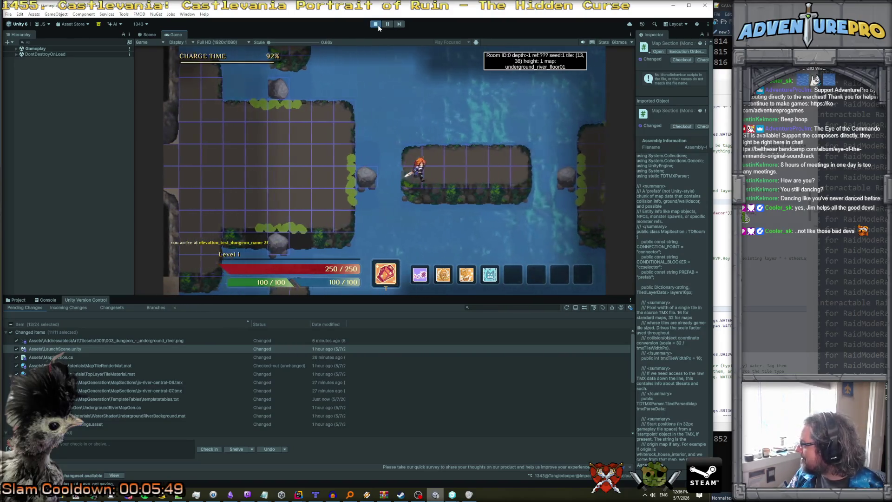
pyautogui.press('w')
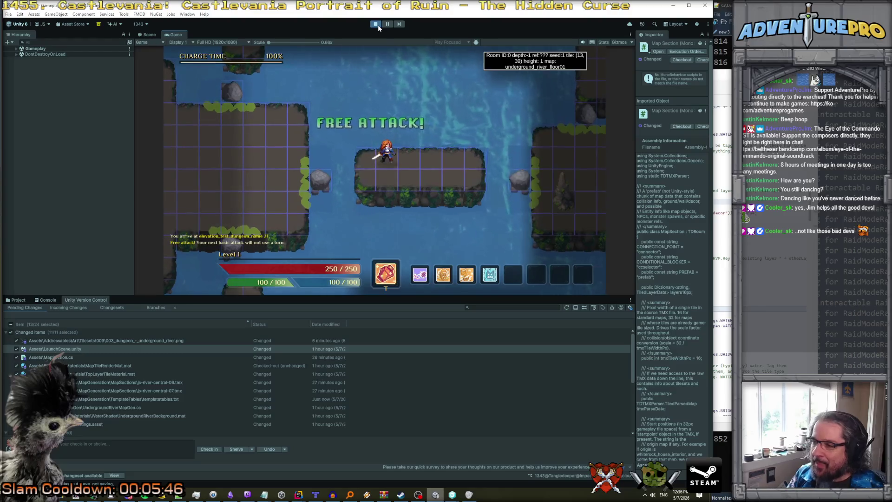
pyautogui.press('a')
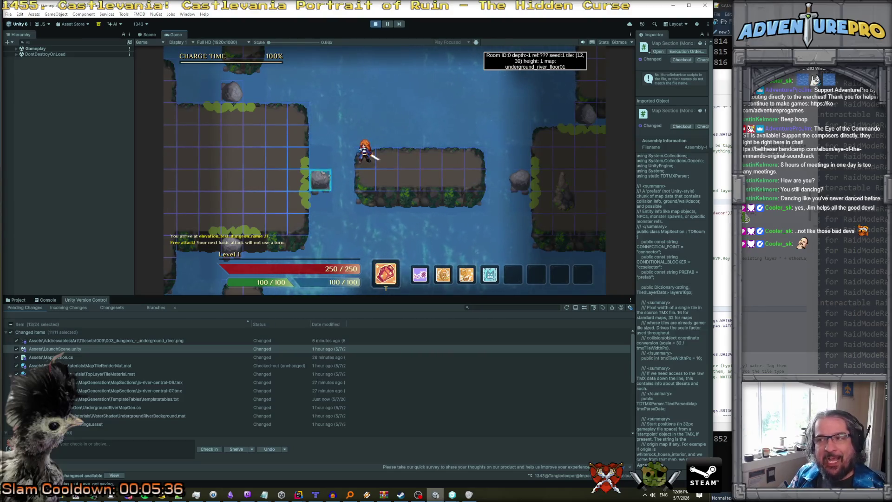
pyautogui.click(322, 181)
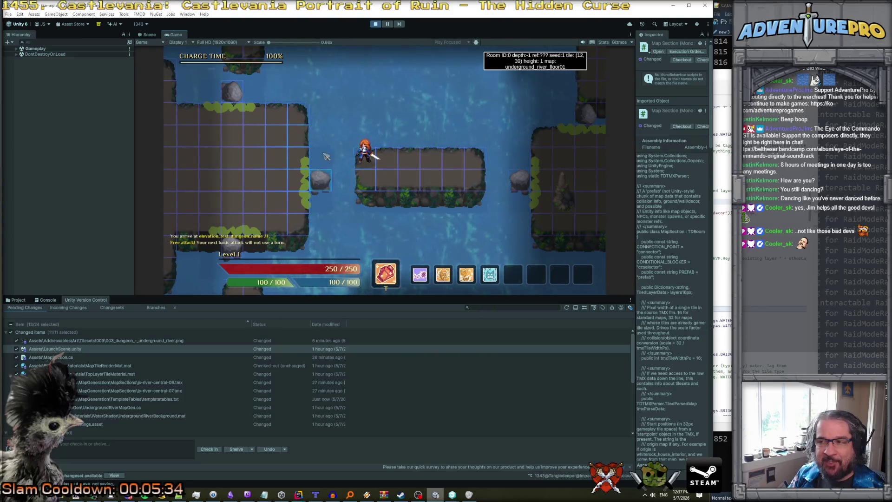
# - Walk the hero down through the river onto a platform in room 414
pyautogui.press('Left')
pyautogui.press('Left')
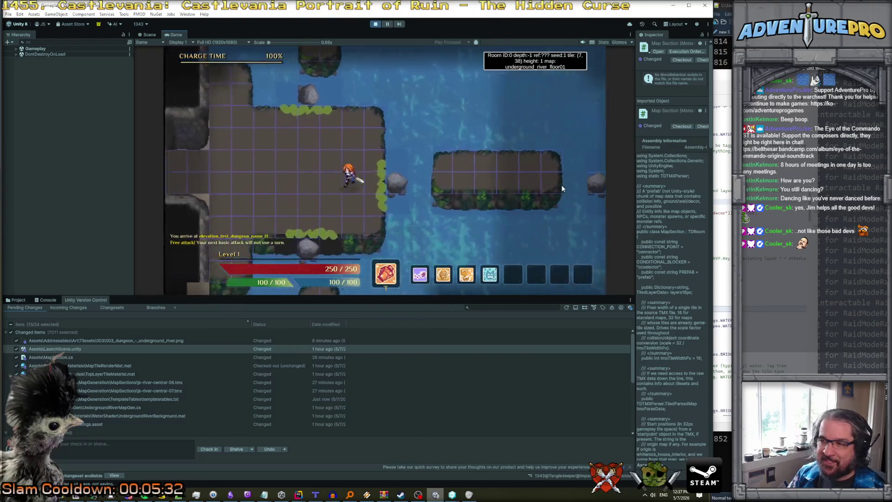
pyautogui.press('Right')
pyautogui.press('Right')
pyautogui.press('Right')
pyautogui.press('Down')
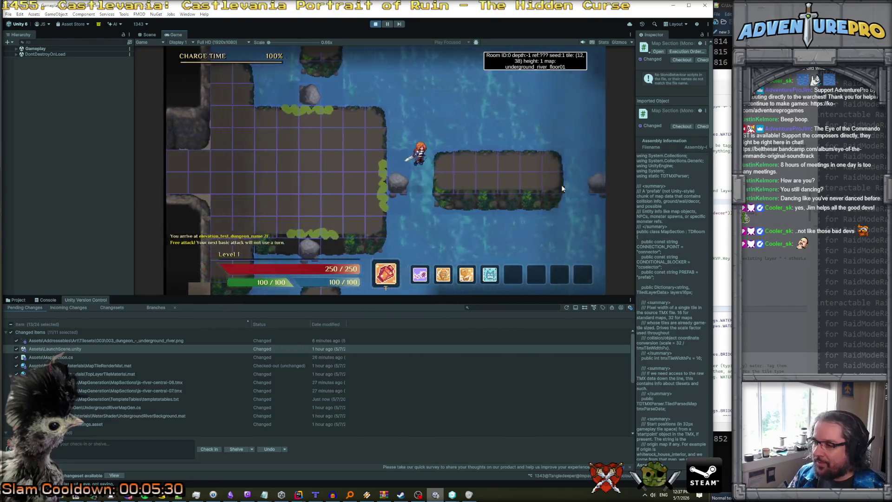
pyautogui.press('Left')
pyautogui.press('Left')
pyautogui.press('Left')
pyautogui.press('Down')
pyautogui.press('Down')
pyautogui.press('Down')
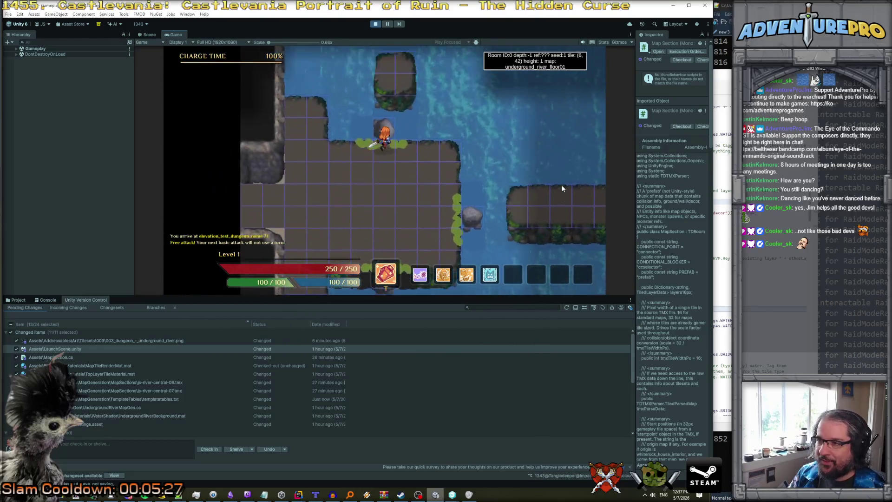
pyautogui.press('Down')
pyautogui.press('Down')
pyautogui.press('Down')
pyautogui.press('Right')
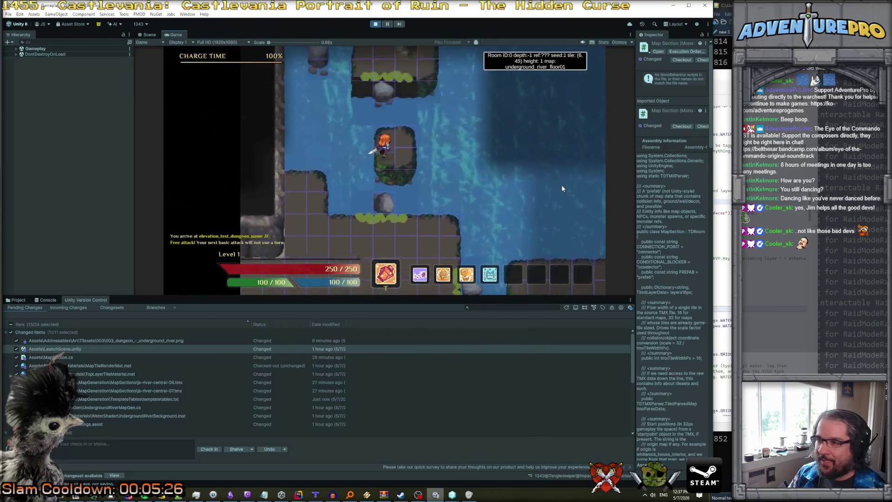
pyautogui.press('Right')
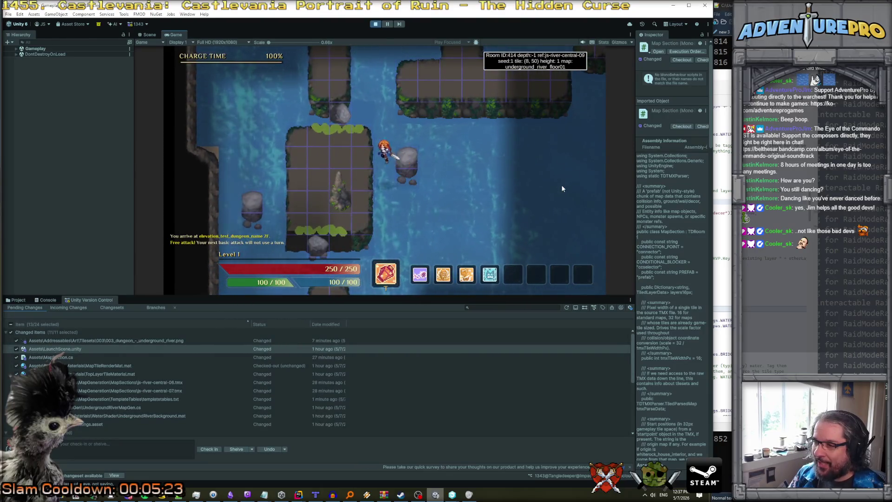
pyautogui.press('Left')
pyautogui.press('Left')
pyautogui.press('Left')
pyautogui.press('Up')
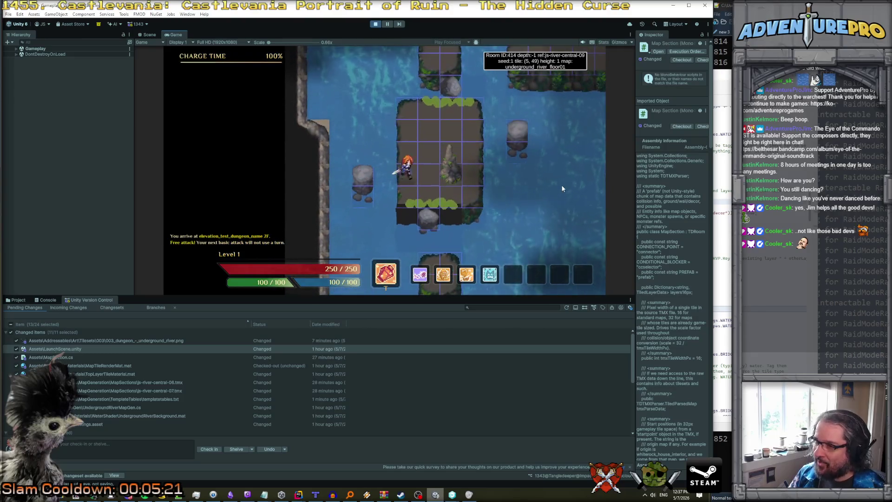
pyautogui.press('Down')
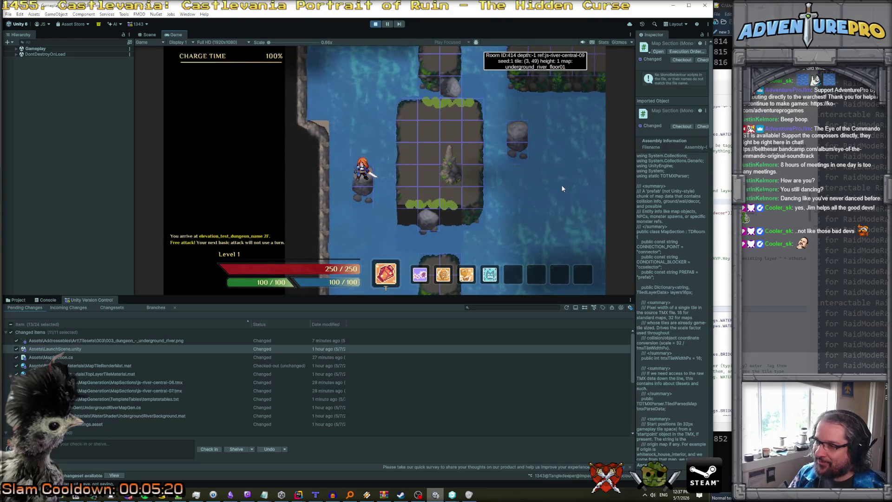
pyautogui.press('Up')
pyautogui.press('Up')
pyautogui.press('Up')
pyautogui.press('Right')
pyautogui.press('Right')
pyautogui.press('Right')
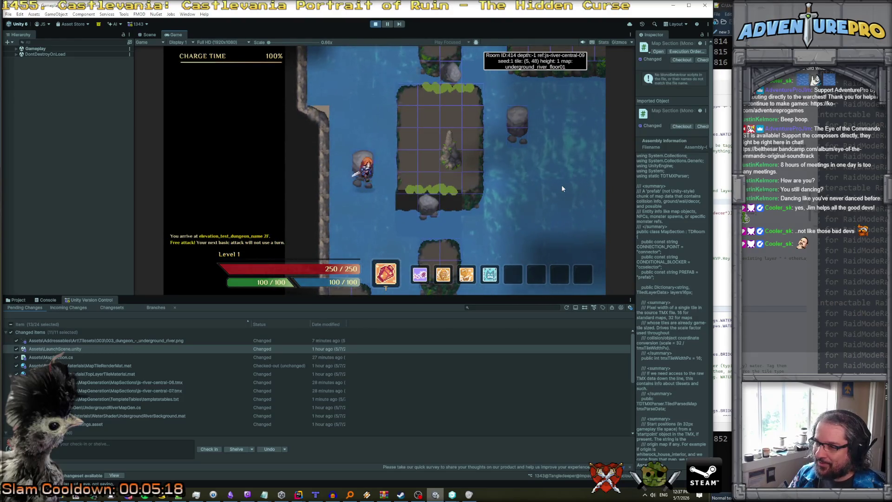
# - Walk the hero up into the next room, then back down to the middle floating platform
pyautogui.press('Up')
pyautogui.press('Up')
pyautogui.press('Up')
pyautogui.press('Left')
pyautogui.press('Up')
pyautogui.press('Up')
pyautogui.press('Up')
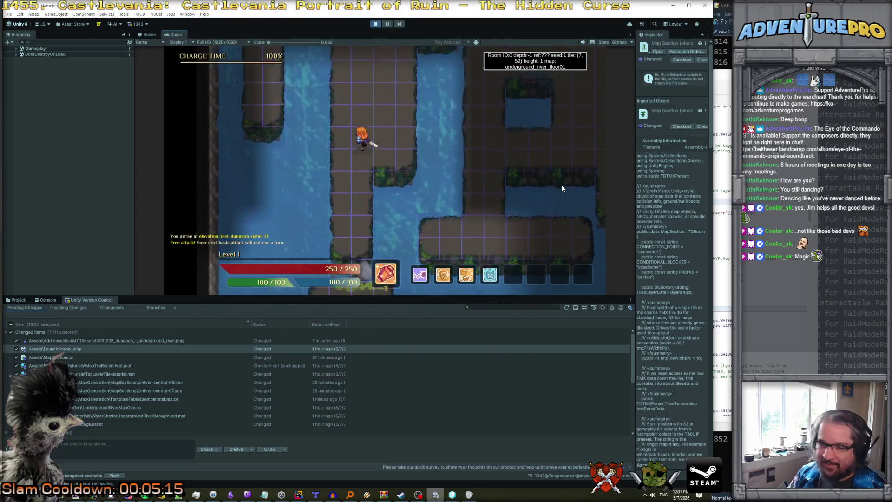
pyautogui.press('Right')
pyautogui.press('Right')
pyautogui.press('Up')
pyautogui.press('Up')
pyautogui.press('Up')
pyautogui.press('Down')
pyautogui.press('Down')
pyautogui.press('Down')
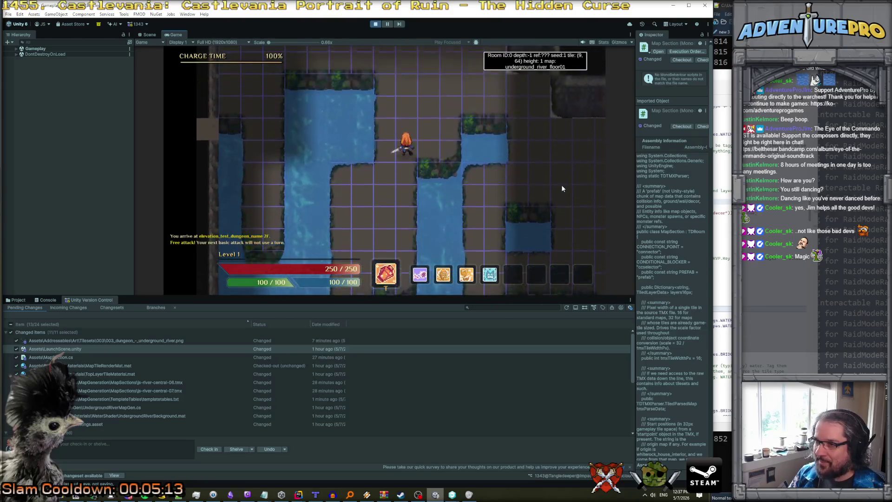
pyautogui.press('Left')
pyautogui.press('Left')
pyautogui.press('Down')
pyautogui.press('Down')
pyautogui.press('Down')
pyautogui.press('Down')
pyautogui.press('Down')
pyautogui.press('Down')
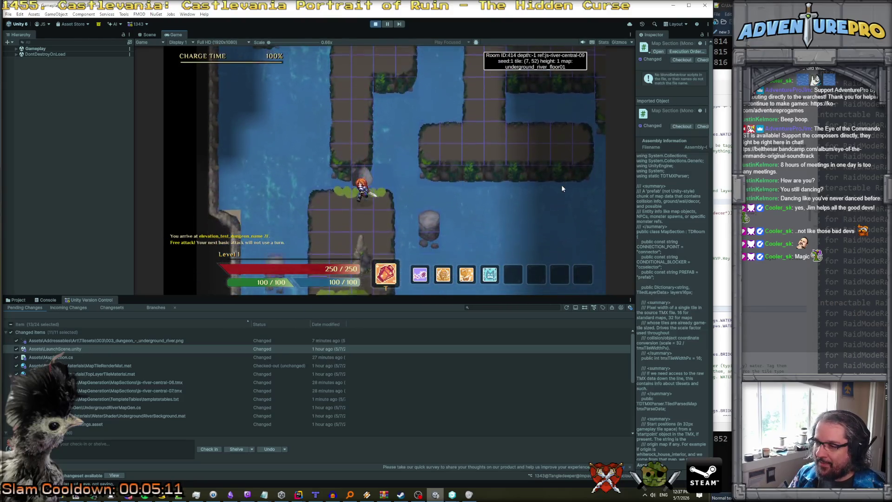
pyautogui.press('Left')
pyautogui.press('Down')
pyautogui.press('Down')
pyautogui.press('Down')
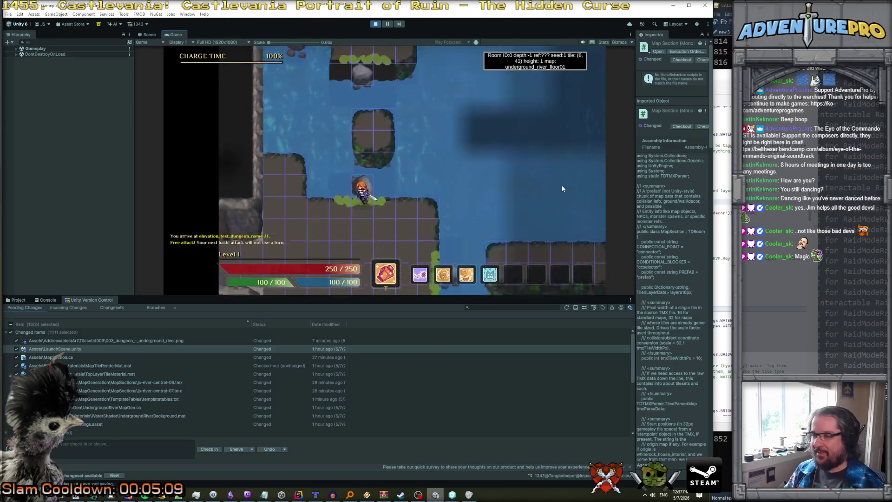
pyautogui.press('Right')
pyautogui.press('Right')
pyautogui.press('Right')
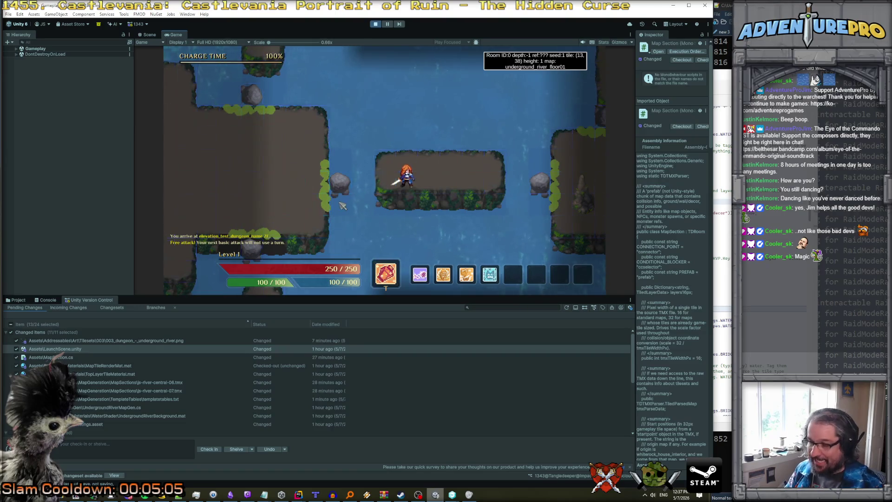
# - Use the Grappling Hook to cross into js-river-central-08 and up into room 413
pyautogui.press('Right')
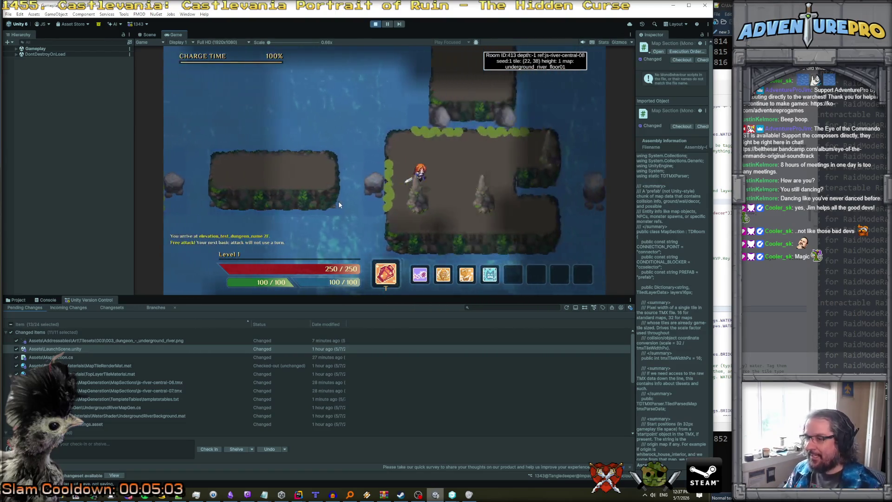
pyautogui.press('g')
pyautogui.press('Right')
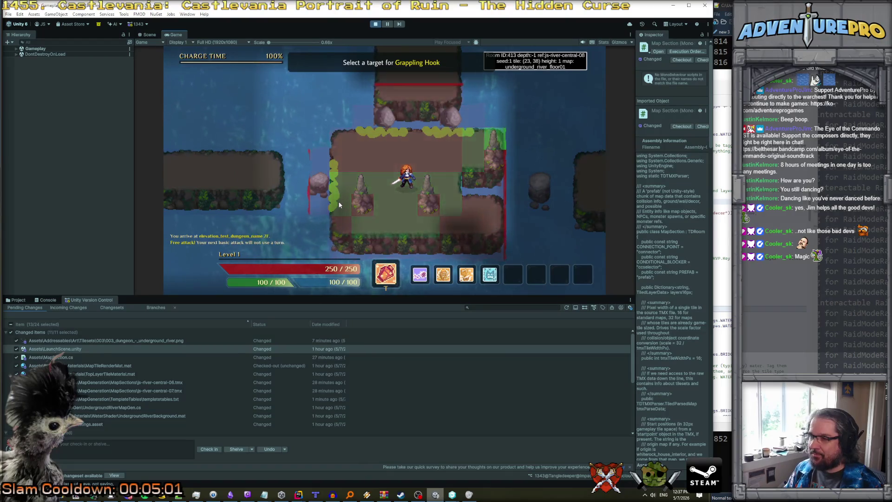
pyautogui.press('Return')
pyautogui.press('Left')
pyautogui.press('Left')
pyautogui.press('Left')
pyautogui.press('Up')
pyautogui.press('Up')
pyautogui.press('Up')
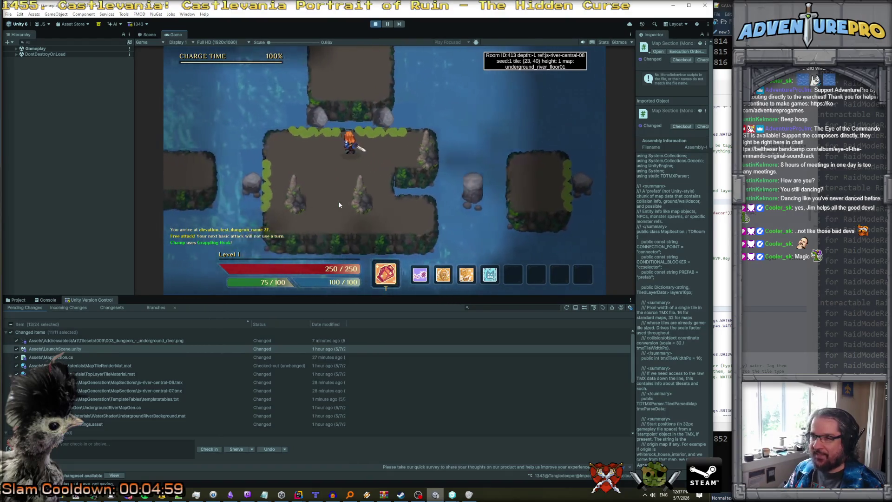
pyautogui.press('Right')
pyautogui.press('Right')
pyautogui.press('Right')
pyautogui.press('Up')
pyautogui.press('Up')
pyautogui.press('Up')
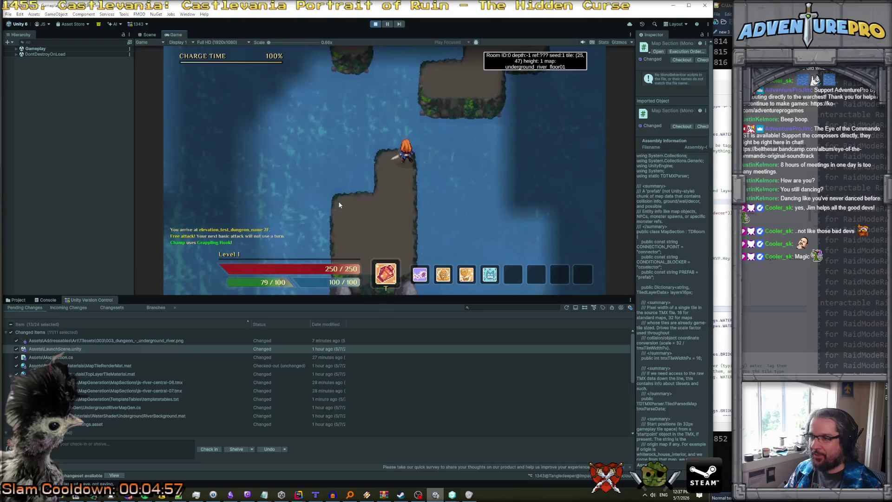
pyautogui.press('g')
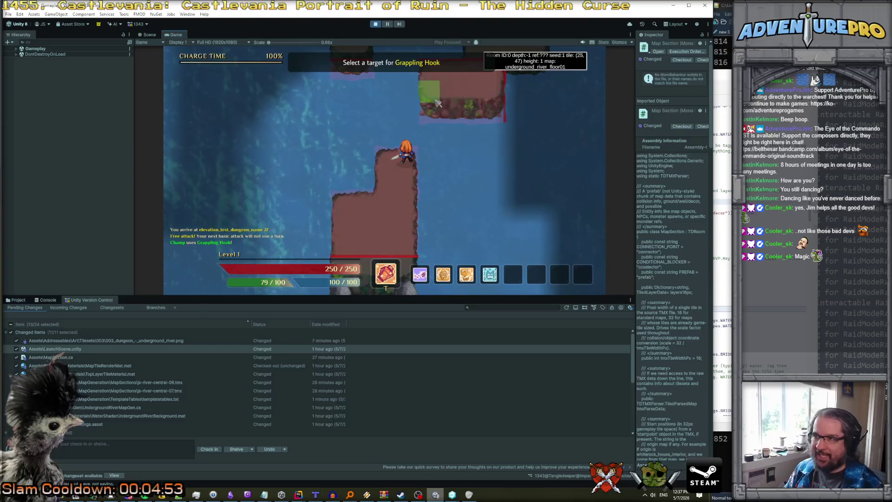
pyautogui.click(447, 123)
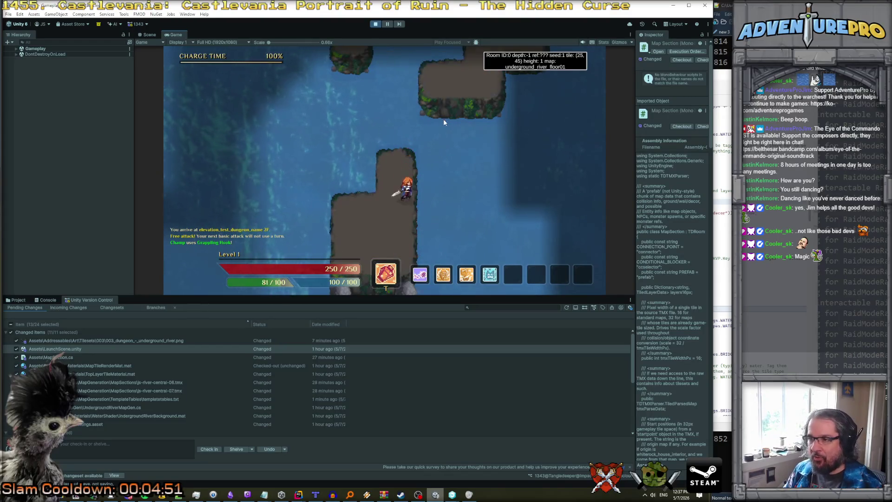
pyautogui.press('g')
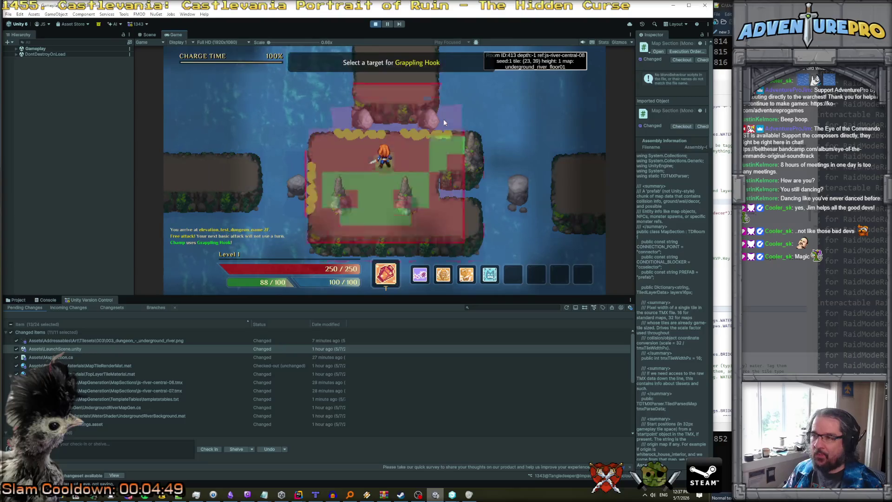
pyautogui.click(473, 145)
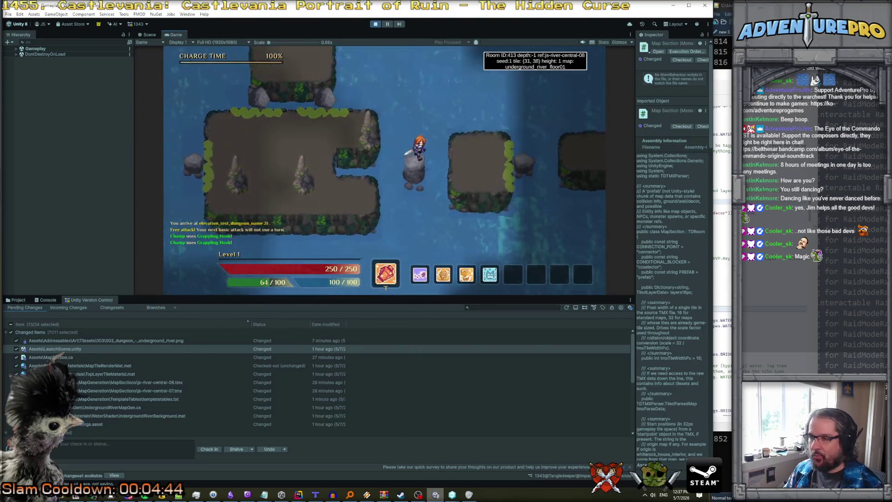
# - Walk the hero north up the river path and right along the upper bank
pyautogui.press('Right')
pyautogui.press('Right')
pyautogui.press('Right')
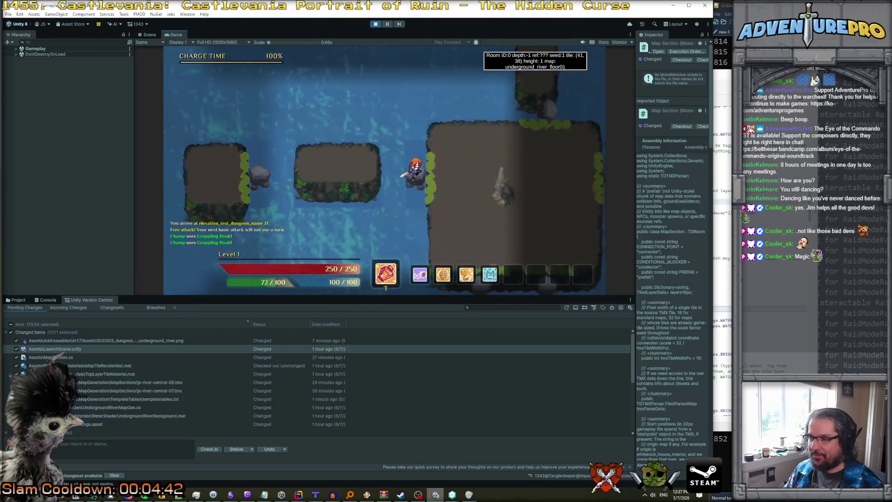
pyautogui.press('Right')
pyautogui.press('Right')
pyautogui.press('Right')
pyautogui.press('Up')
pyautogui.press('Up')
pyautogui.press('Up')
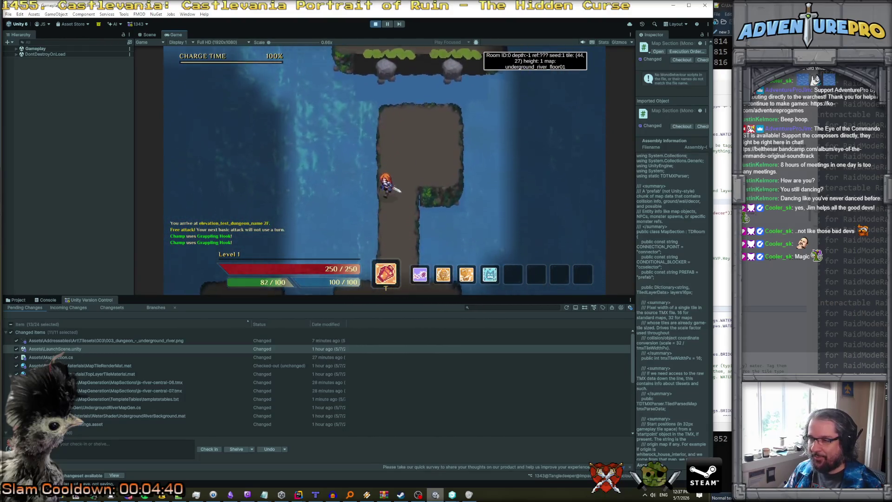
pyautogui.press('Up')
pyautogui.press('Up')
pyautogui.press('Up')
pyautogui.press('Left')
pyautogui.press('Left')
pyautogui.press('Left')
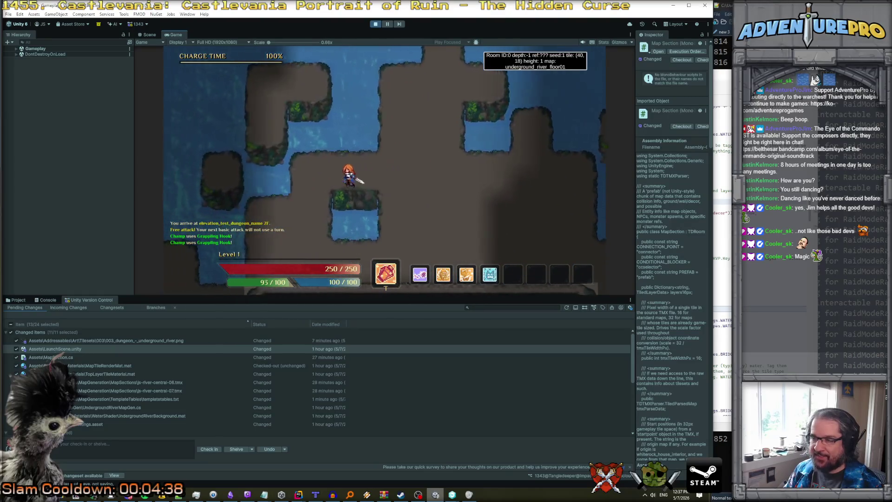
pyautogui.press('Right')
pyautogui.press('Right')
pyautogui.press('Right')
pyautogui.press('Up')
pyautogui.press('Up')
pyautogui.press('Up')
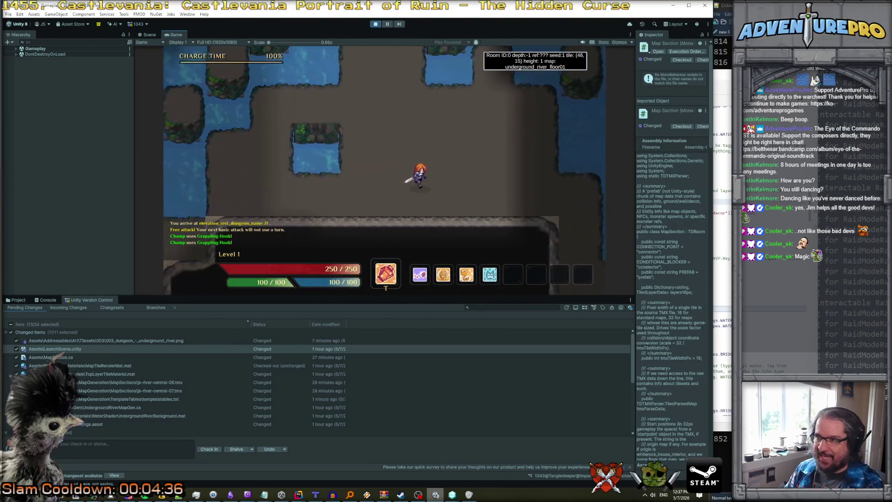
pyautogui.press('Right')
pyautogui.press('Right')
pyautogui.press('Right')
pyautogui.press('Down')
pyautogui.press('Down')
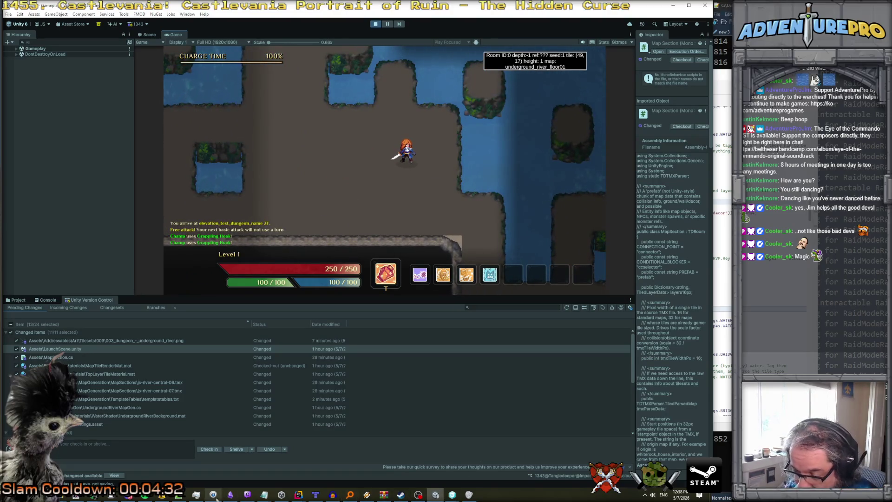
pyautogui.click(110, 494)
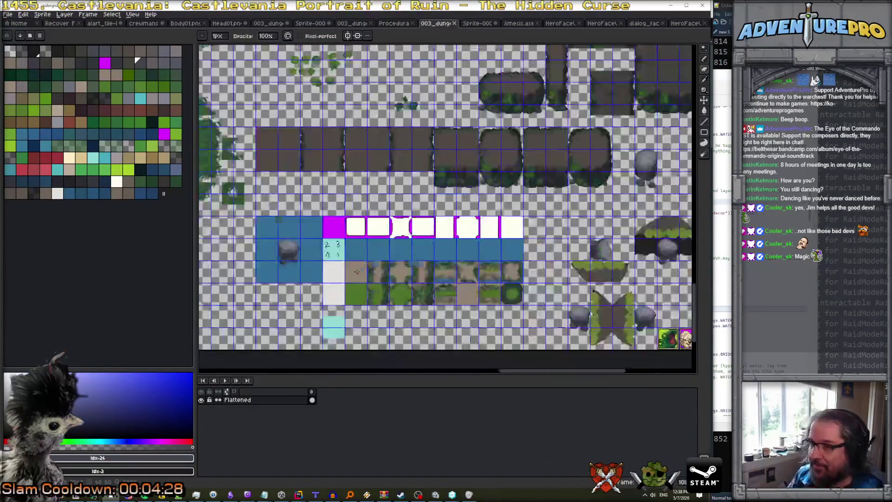
# - Pan and zoom across the underground river tileset sheet to inspect its edges, dark, bush and water tiles
pyautogui.scroll(-2, 356, 271)
pyautogui.scroll(5, 402, 239)
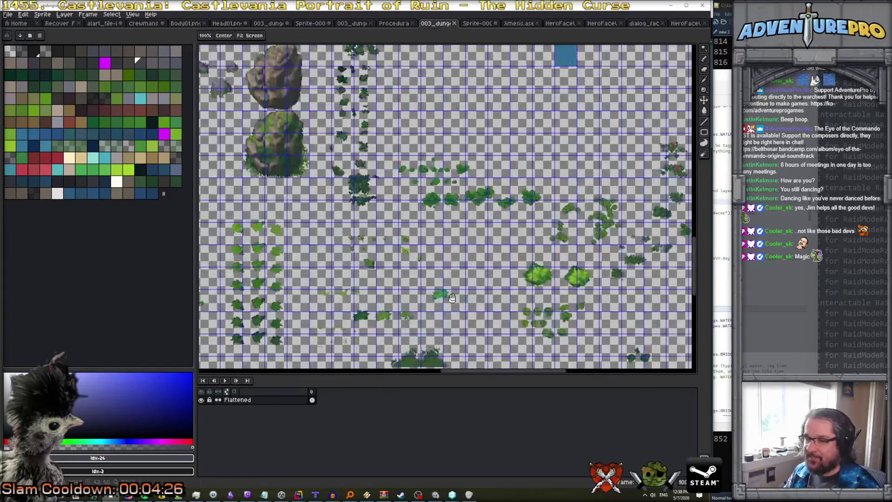
pyautogui.moveTo(452, 297)
pyautogui.mouseDown()
pyautogui.moveTo(581, 344)
pyautogui.moveTo(634, 316)
pyautogui.mouseUp()
pyautogui.scroll(-2, 544, 286)
pyautogui.moveTo(445, 283); pyautogui.dragTo(542, 175)
pyautogui.moveTo(377, 204)
pyautogui.mouseDown()
pyautogui.moveTo(478, 213)
pyautogui.moveTo(479, 301)
pyautogui.mouseUp()
pyautogui.moveTo(465, 195)
pyautogui.mouseDown()
pyautogui.moveTo(441, 262)
pyautogui.moveTo(376, 283)
pyautogui.mouseUp()
pyautogui.moveTo(473, 231)
pyautogui.mouseDown()
pyautogui.moveTo(552, 239)
pyautogui.moveTo(424, 121)
pyautogui.mouseUp()
pyautogui.moveTo(581, 279); pyautogui.dragTo(487, 209)
pyautogui.moveTo(604, 297); pyautogui.dragTo(408, 311)
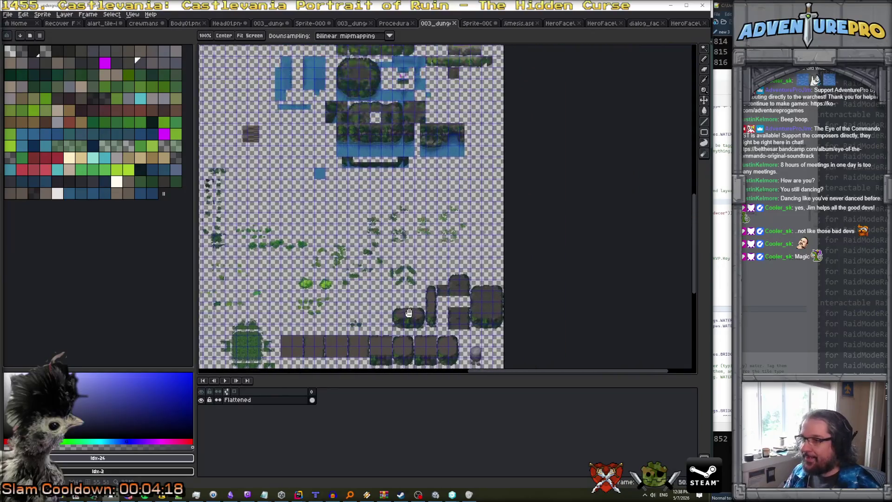
pyautogui.moveTo(403, 221); pyautogui.dragTo(459, 333)
pyautogui.scroll(-1, 433, 277)
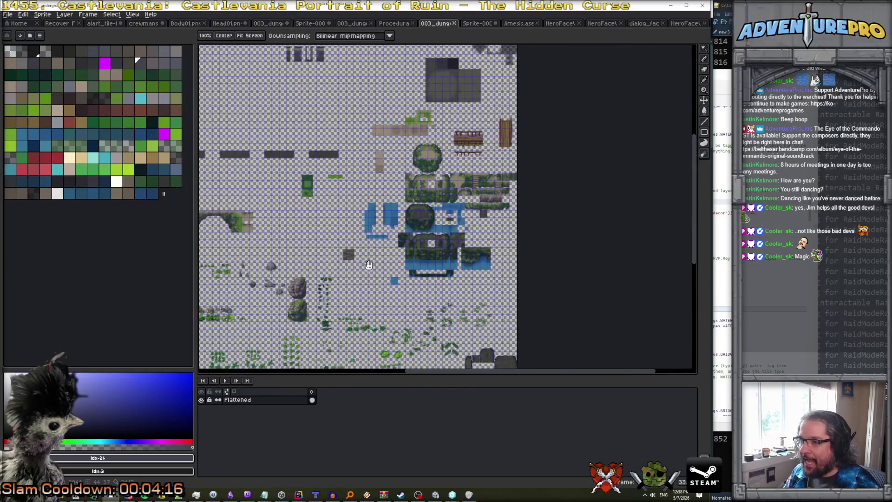
pyautogui.scroll(2, 368, 264)
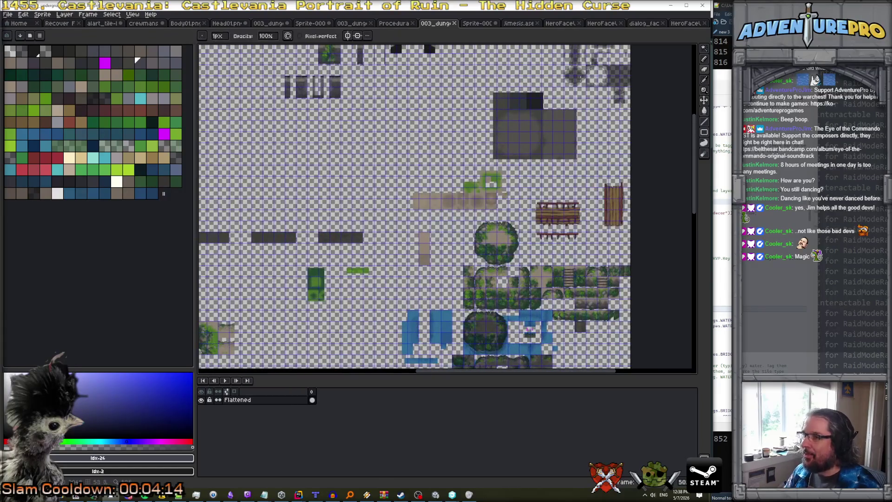
pyautogui.click(669, 7)
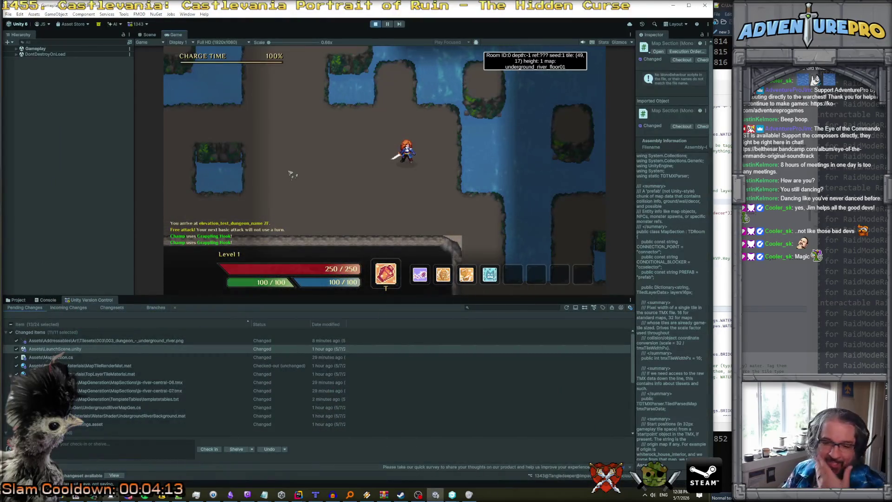
# - Walk the hero up and right along the river, then back left along the bank
pyautogui.press('Right')
pyautogui.press('Right')
pyautogui.press('Right')
pyautogui.press('Up')
pyautogui.press('Up')
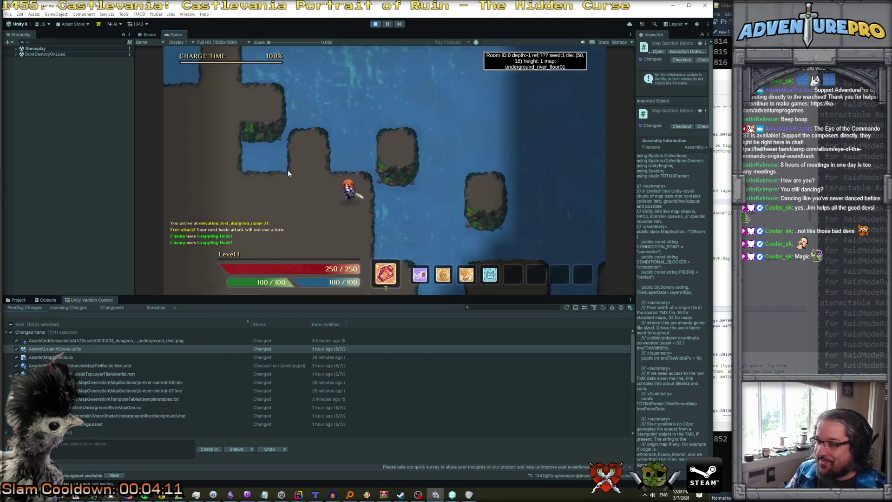
pyautogui.press('Right')
pyautogui.press('Right')
pyautogui.press('Right')
pyautogui.press('Up')
pyautogui.press('Up')
pyautogui.press('Up')
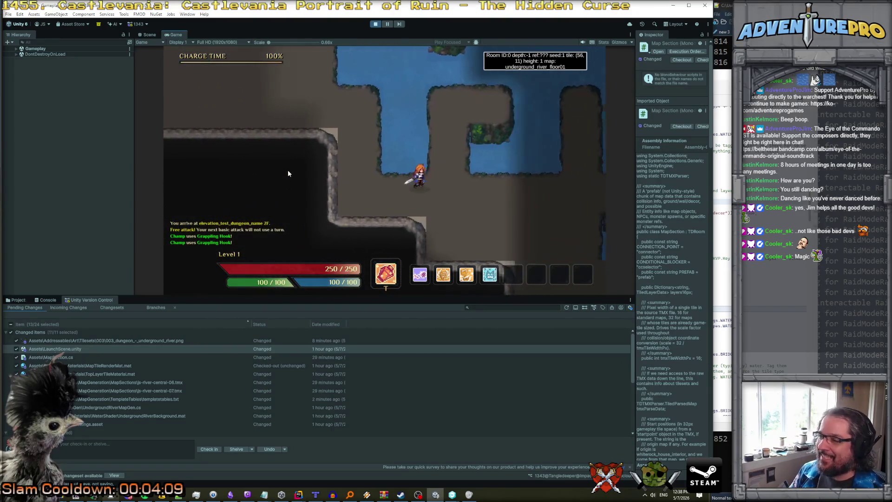
pyautogui.press('Right')
pyautogui.press('Right')
pyautogui.press('Right')
pyautogui.press('Down')
pyautogui.press('Down')
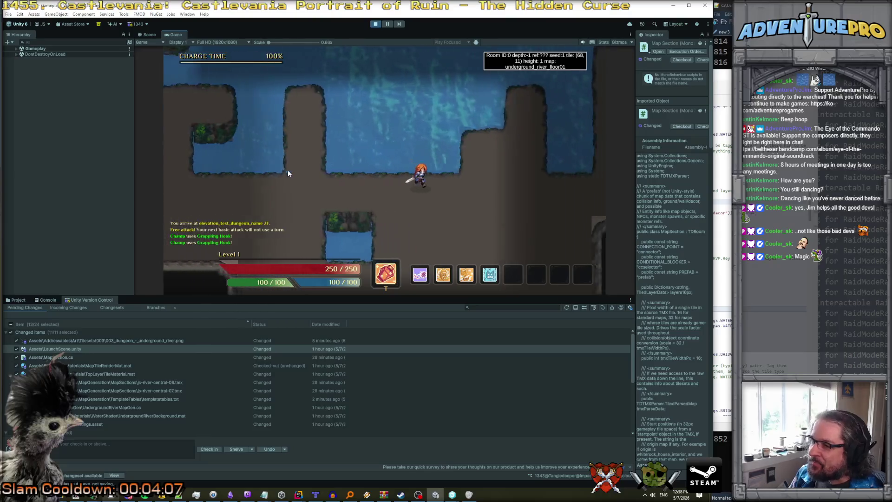
pyautogui.press('Left')
pyautogui.press('Left')
pyautogui.press('Left')
pyautogui.press('Up')
pyautogui.press('Up')
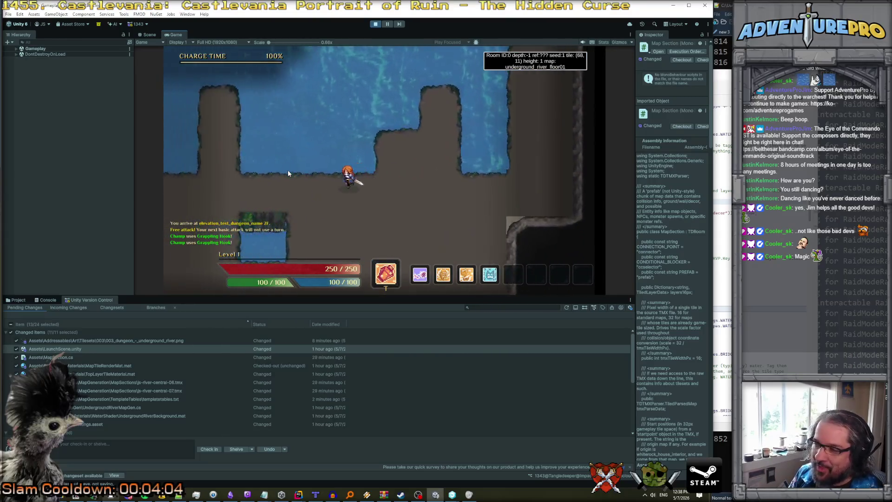
pyautogui.press('Left')
pyautogui.press('Left')
pyautogui.press('Left')
pyautogui.press('Up')
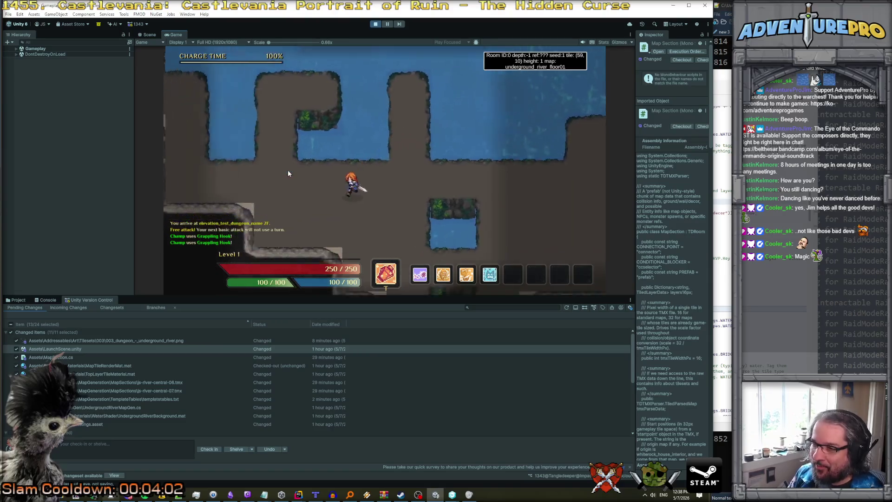
# - Walk the hero south onto the small island and open the in-game debug console
pyautogui.press('Left')
pyautogui.press('Left')
pyautogui.press('Left')
pyautogui.press('Down')
pyautogui.press('Down')
pyautogui.press('Down')
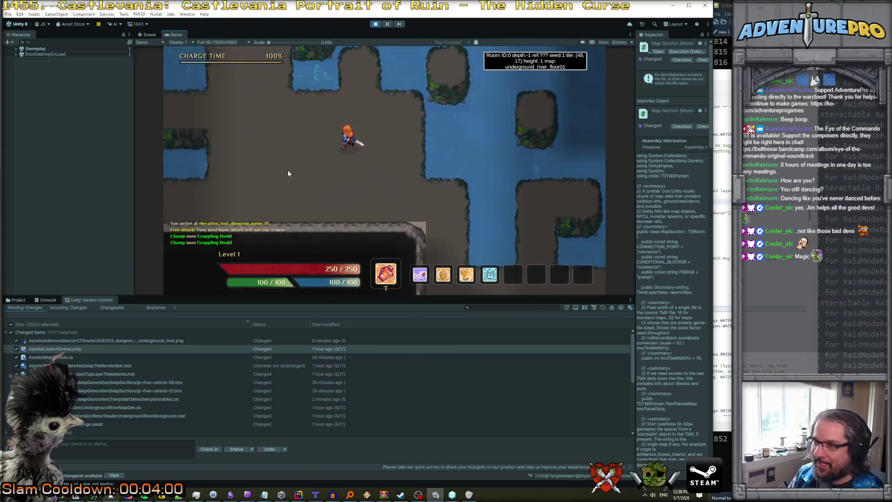
pyautogui.press('Left')
pyautogui.press('Left')
pyautogui.press('Left')
pyautogui.press('Down')
pyautogui.press('Down')
pyautogui.press('Down')
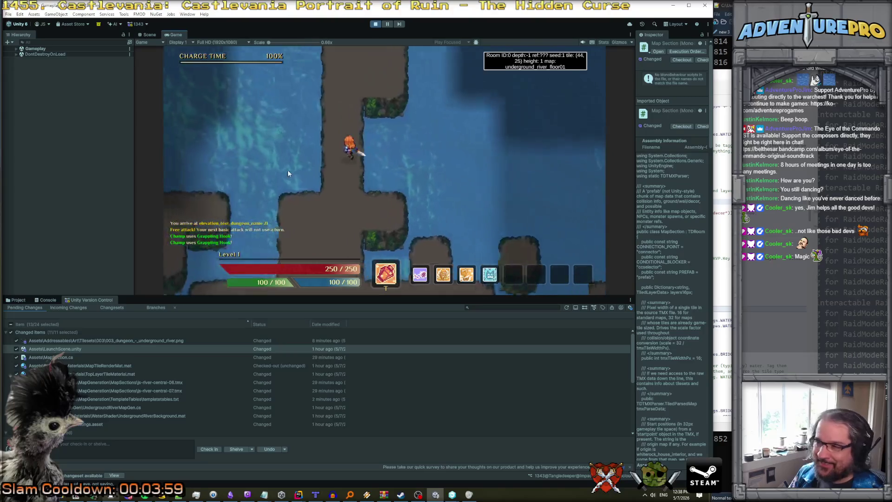
pyautogui.press('Down')
pyautogui.press('Down')
pyautogui.press('Down')
pyautogui.press('Right')
pyautogui.press('Right')
pyautogui.press('Right')
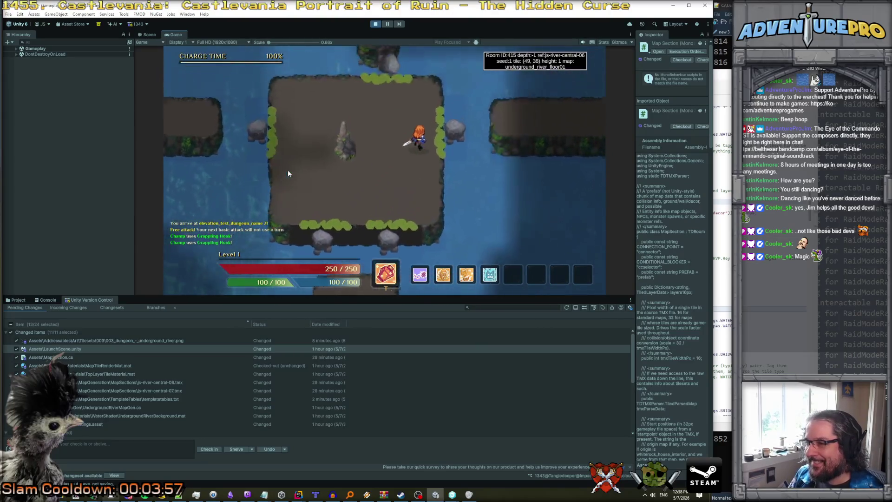
pyautogui.press('Right')
pyautogui.press('Right')
pyautogui.press('Right')
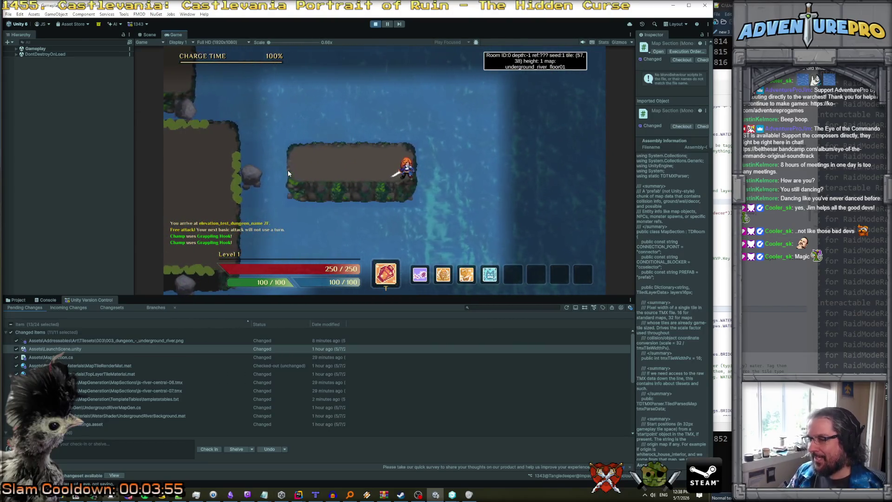
pyautogui.press('`')
pyautogui.write('reveal')
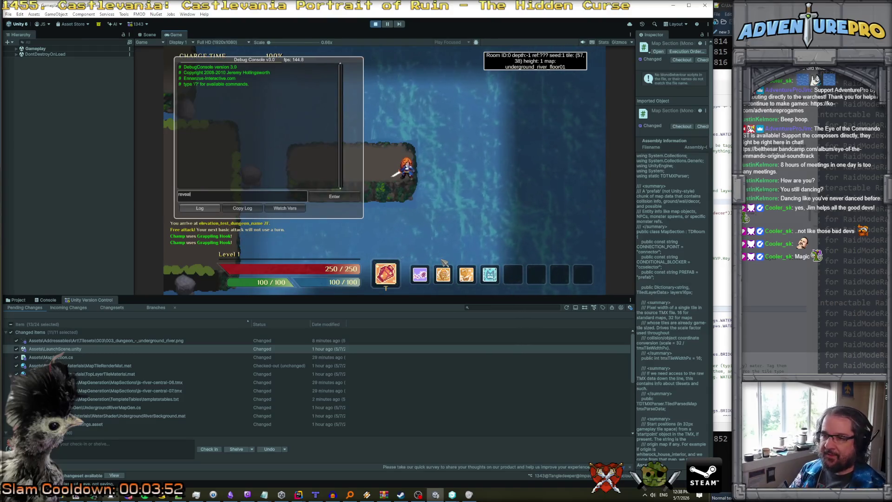
# - Run 'reveal' in Unity's debug console and toggle the orange-and-blue tile overlay around the hero
pyautogui.press('Return')
pyautogui.press('`')
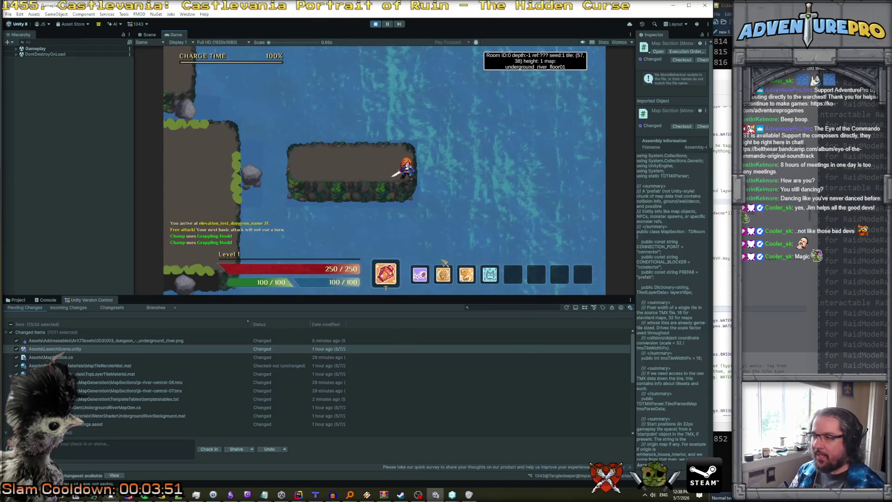
pyautogui.press('m')
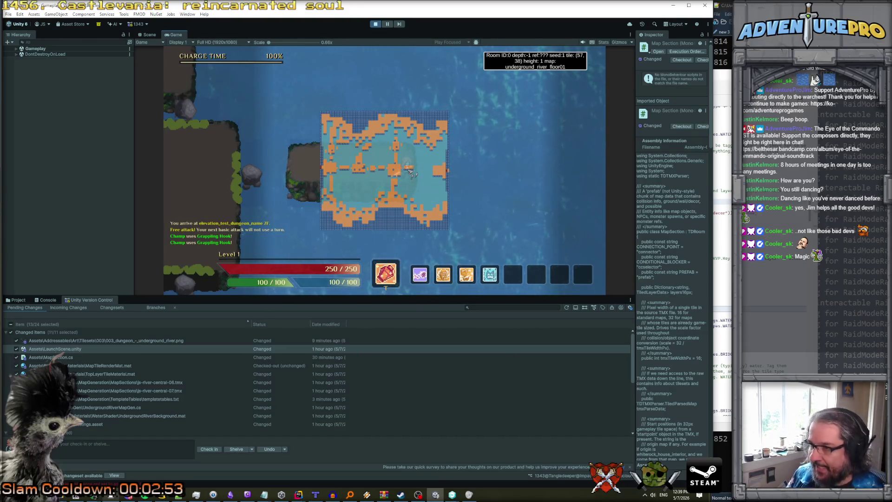
pyautogui.press('Left')
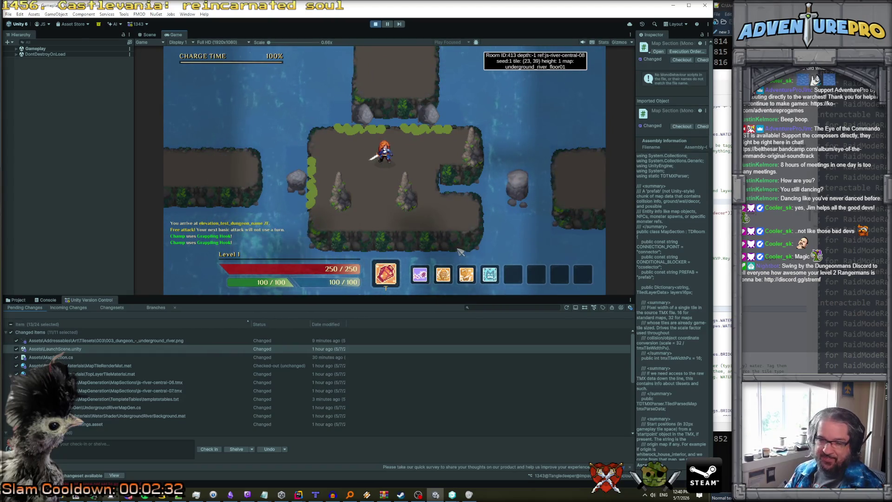
# - Walk the hero to the island's lower right and a few tiles left, then end the playtest for Tiled
pyautogui.click(460, 251)
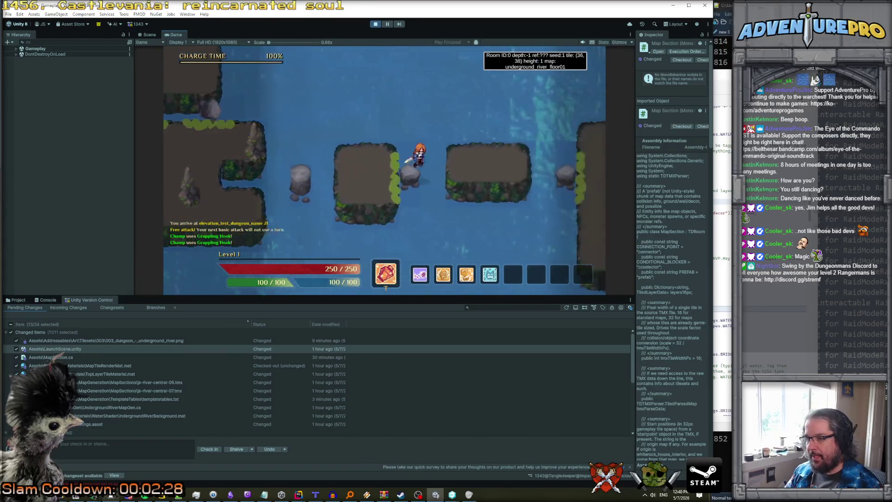
pyautogui.press('Left')
pyautogui.press('Left')
pyautogui.press('Left')
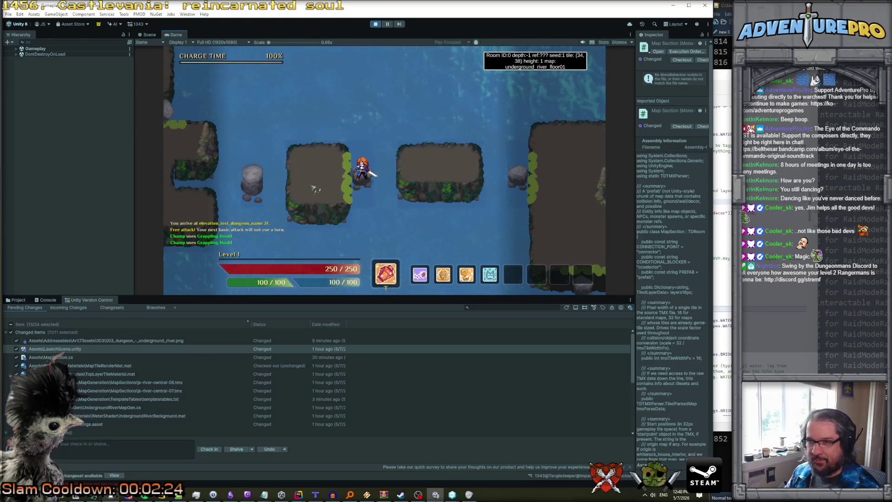
pyautogui.click(375, 25)
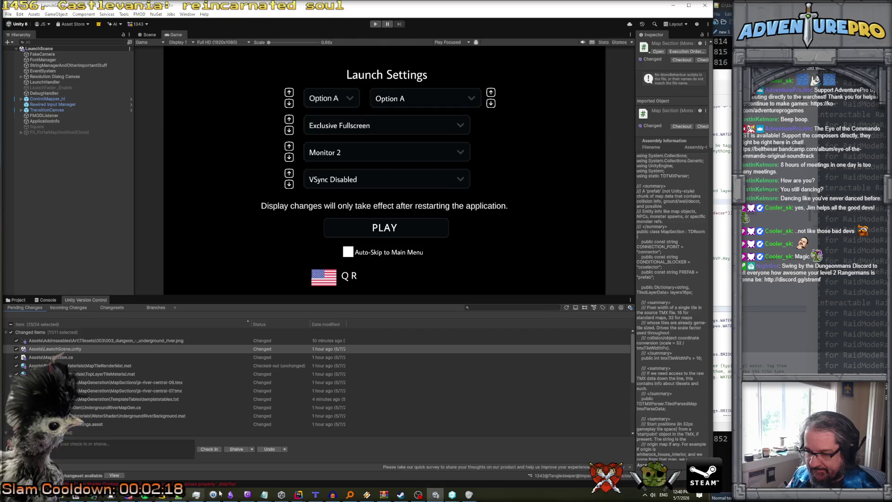
pyautogui.click(317, 494)
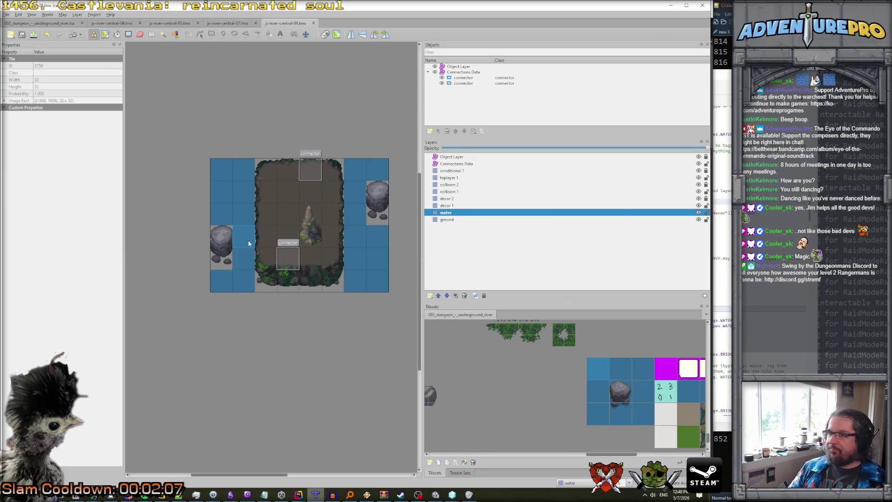
# - Switch to js-river-central-07.tmx and open the cave fragment map
pyautogui.click(220, 24)
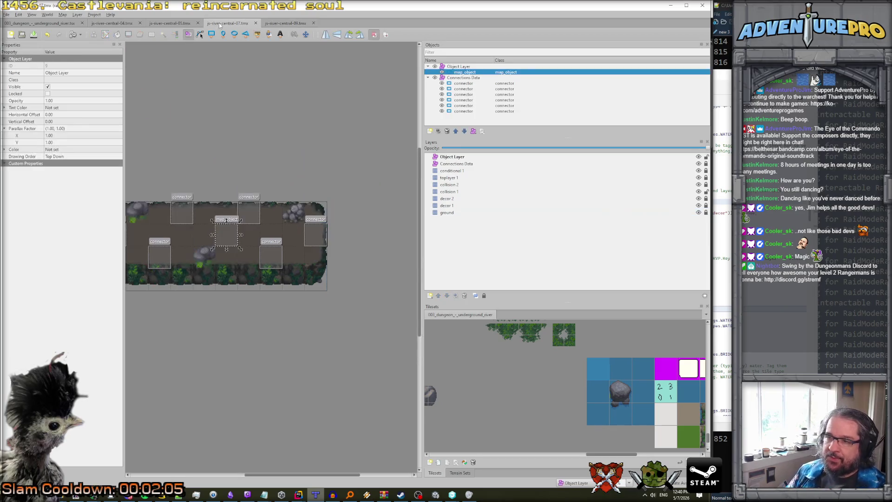
pyautogui.click(7, 15)
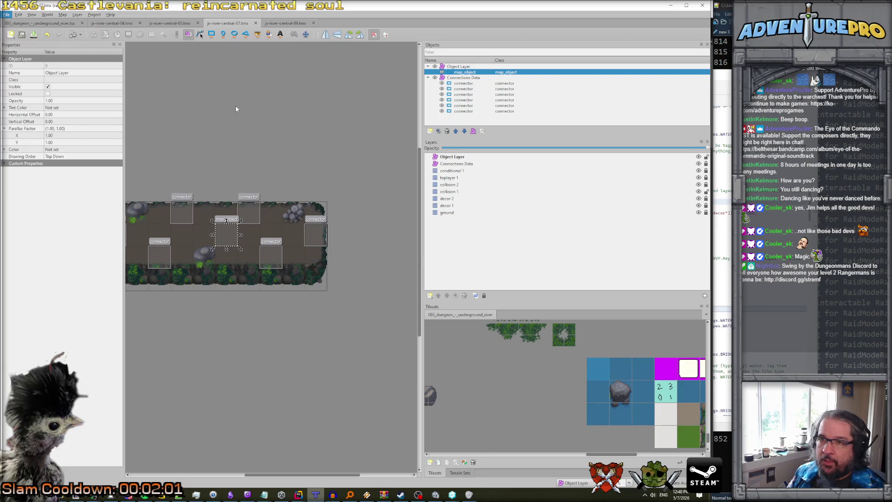
pyautogui.hotkey('ctrl', 'o')
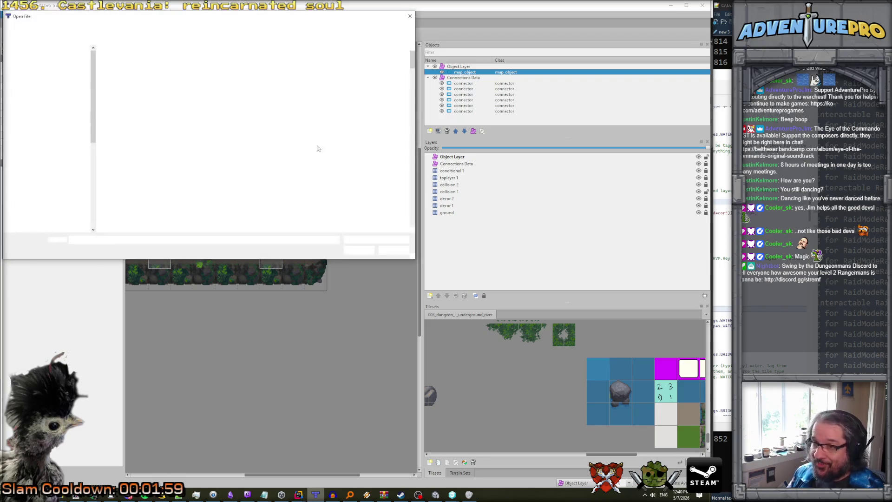
pyautogui.click(194, 176)
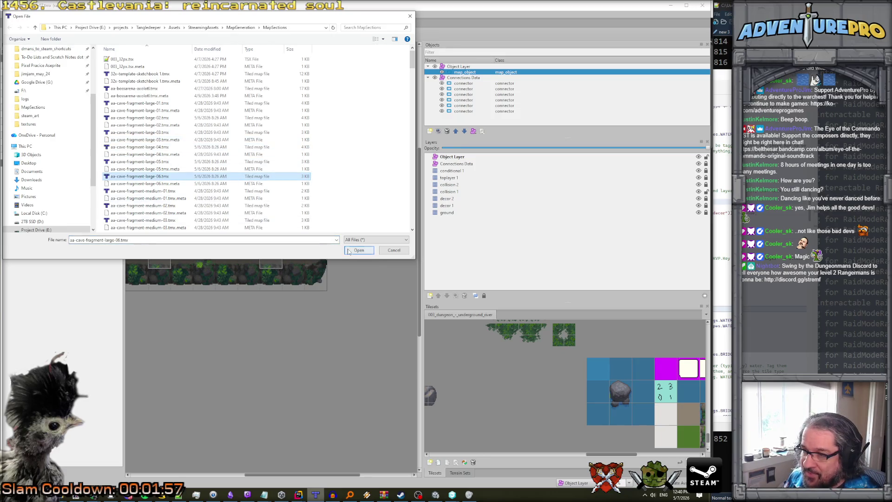
pyautogui.click(348, 251)
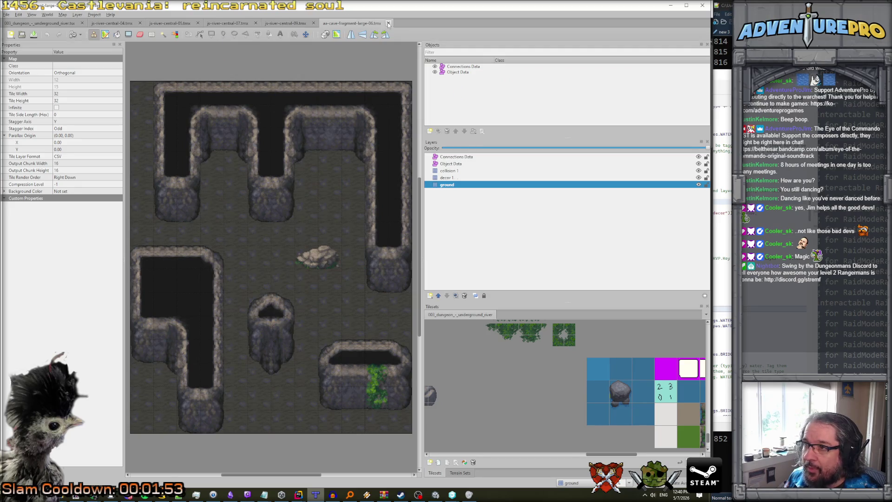
# - Close the cave fragment map and open js-river-central-06.tmx from MapSections
pyautogui.click(388, 24)
pyautogui.click(7, 14)
pyautogui.click(22, 34)
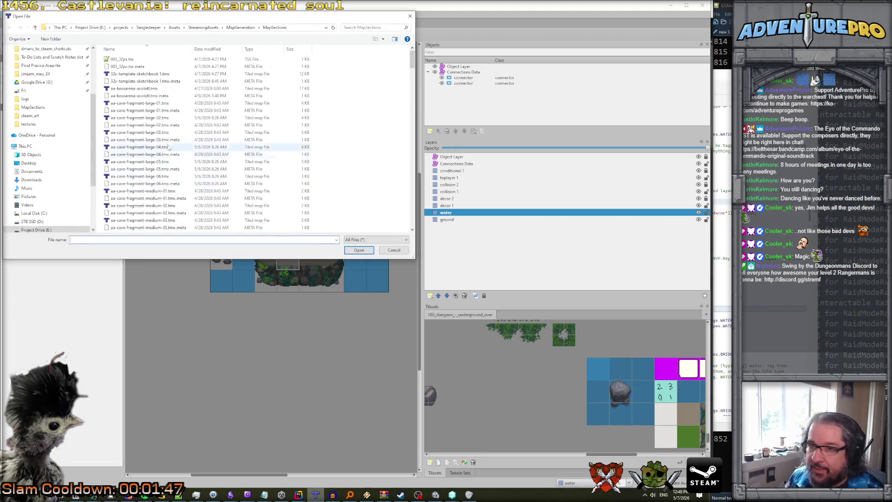
pyautogui.moveTo(411, 60); pyautogui.dragTo(412, 202)
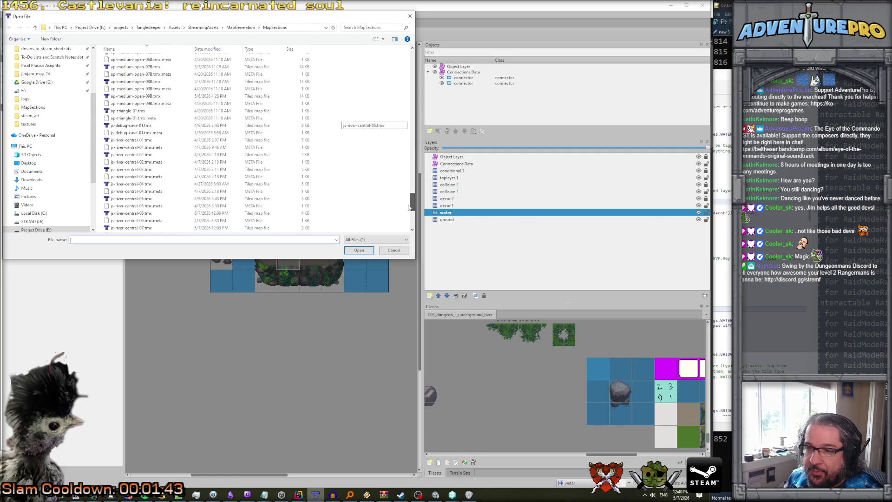
pyautogui.click(153, 213)
pyautogui.click(359, 250)
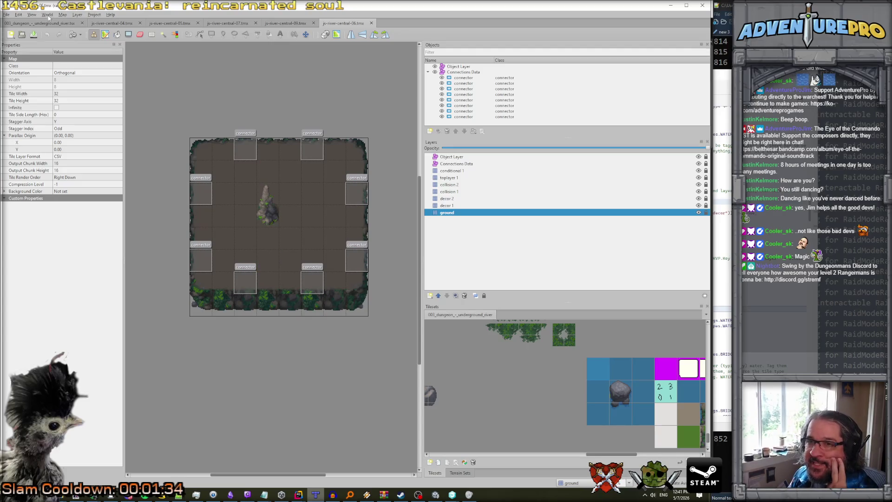
# - Resize the map to 12 by 12 tiles
pyautogui.click(62, 15)
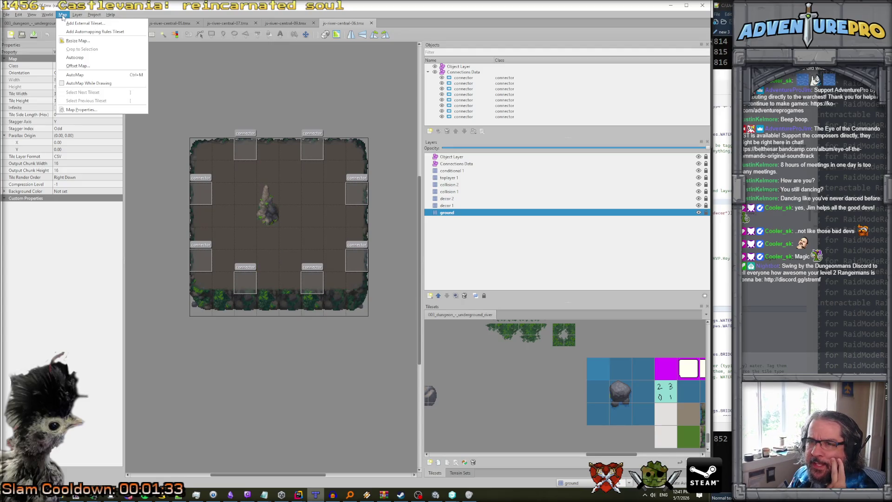
pyautogui.click(78, 41)
pyautogui.doubleClick(304, 212)
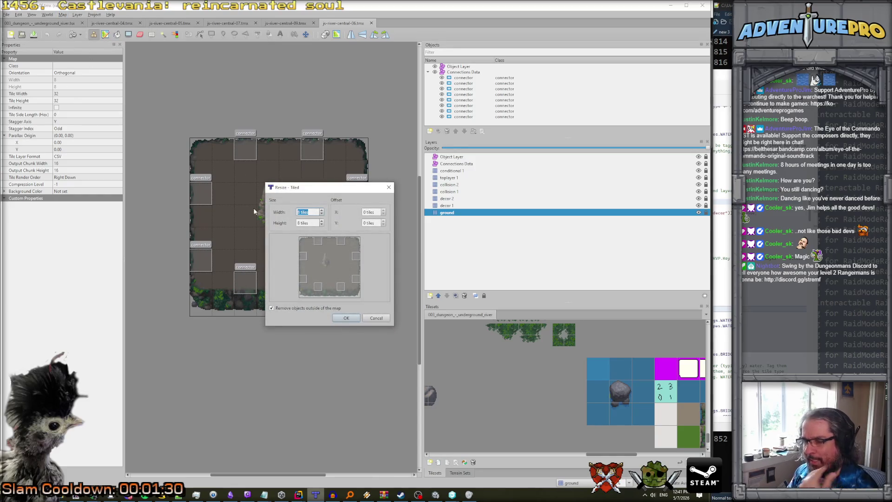
pyautogui.write('12')
pyautogui.press('Tab')
pyautogui.write('12')
pyautogui.press('Return')
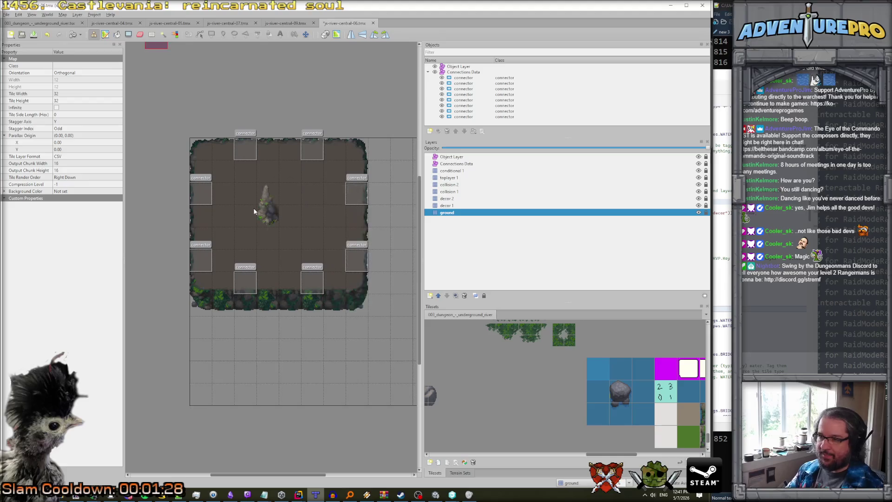
pyautogui.scroll(-3, 341, 307)
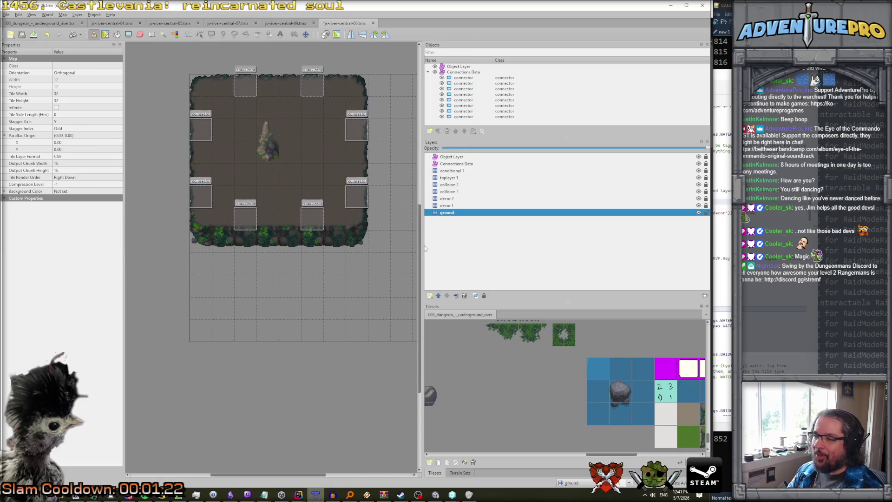
pyautogui.moveTo(421, 245); pyautogui.dragTo(530, 250)
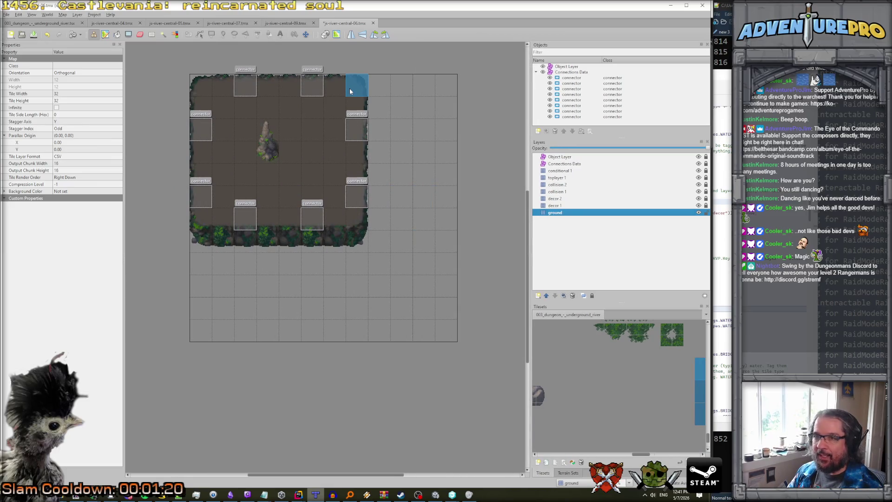
# - Move the right wall column out to the new right edge
pyautogui.press('r')
pyautogui.moveTo(354, 91); pyautogui.dragTo(355, 189)
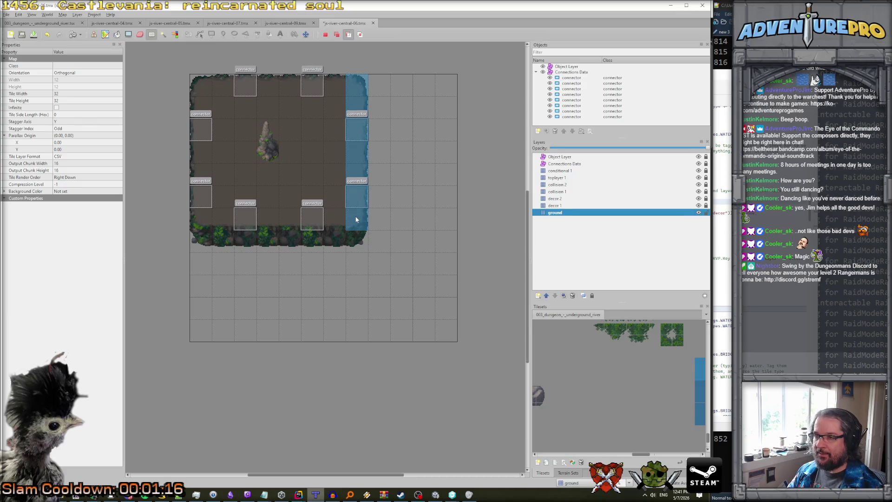
pyautogui.hotkey('ctrl', 'x')
pyautogui.hotkey('ctrl', 'v')
pyautogui.click(439, 151)
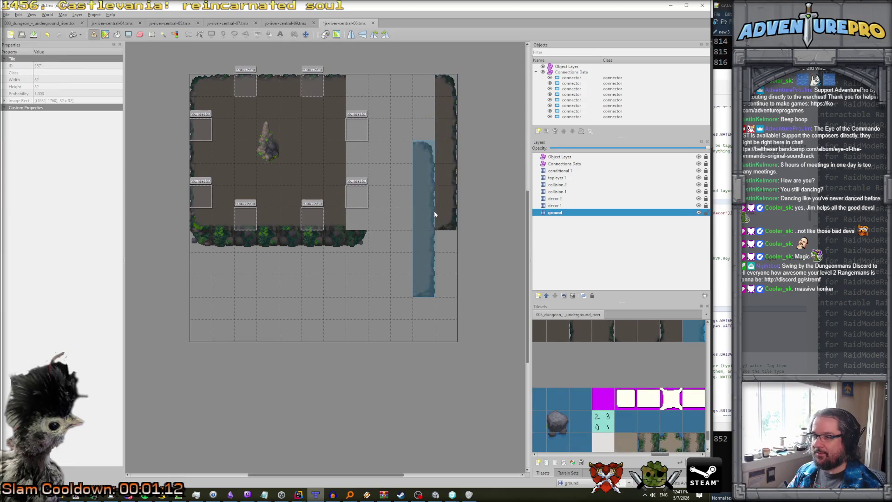
# - Move the bottom corner tiles into the new bottom-right and bottom-left cells
pyautogui.press('r')
pyautogui.click(444, 219)
pyautogui.hotkey('ctrl', 'x')
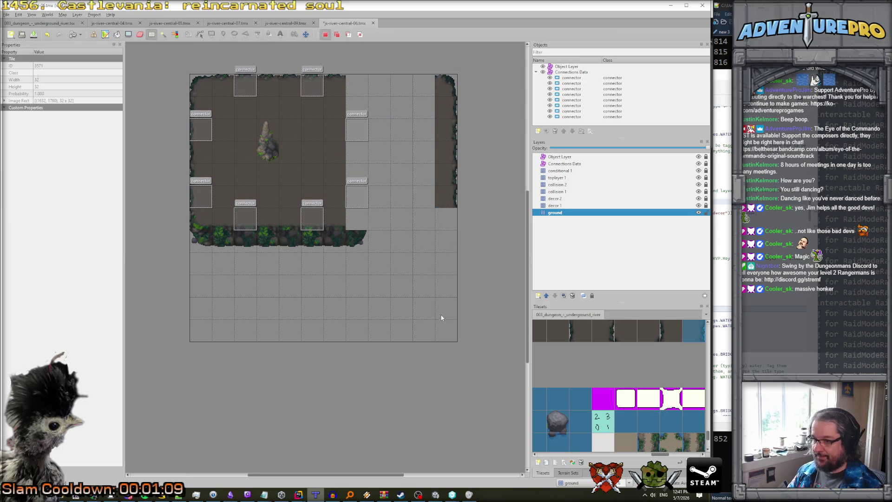
pyautogui.hotkey('ctrl', 'v')
pyautogui.click(444, 308)
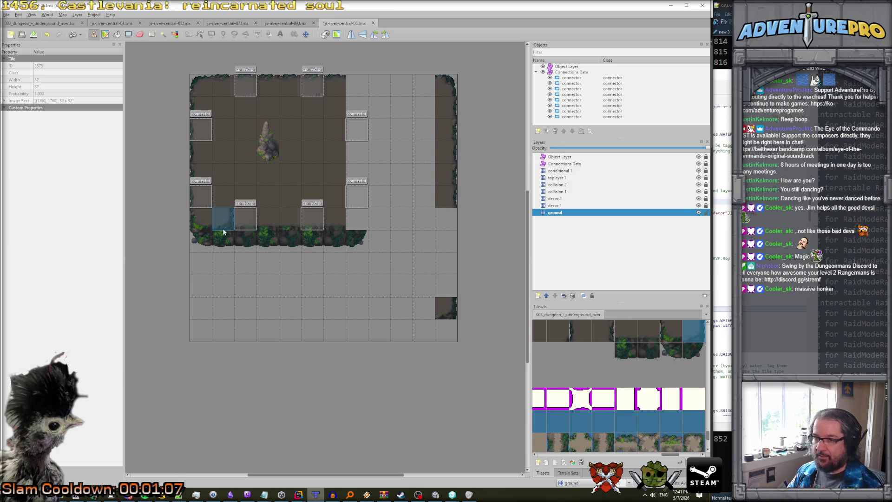
pyautogui.press('r')
pyautogui.hotkey('ctrl', 'x')
pyautogui.hotkey('ctrl', 'v')
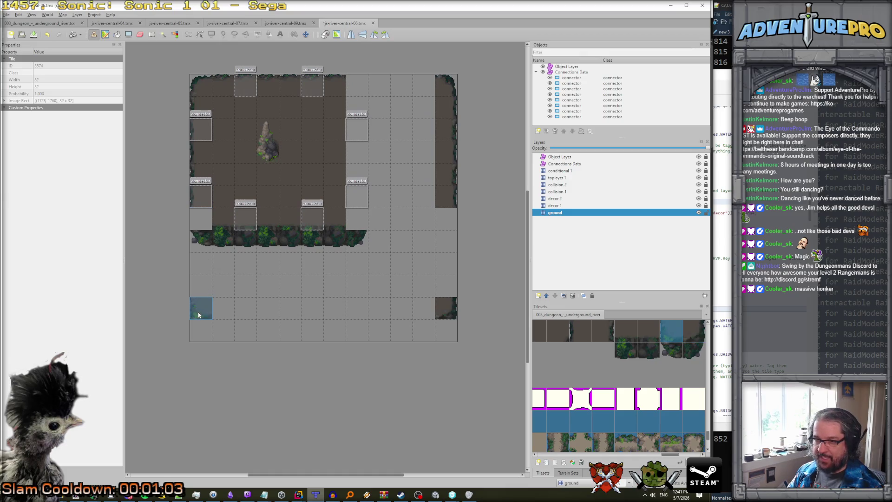
pyautogui.click(199, 315)
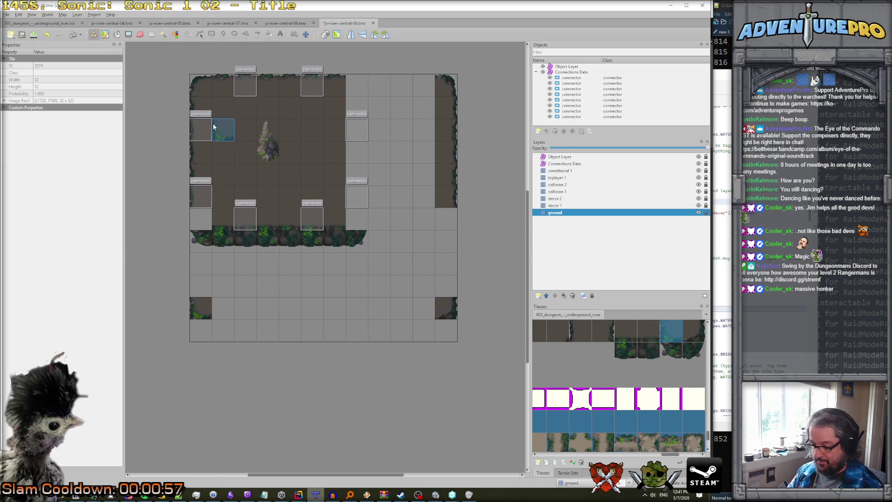
# - Cut the left wall column, leaving a dirt floor strip down the left edge
pyautogui.press('r')
pyautogui.moveTo(202, 111)
pyautogui.mouseDown()
pyautogui.moveTo(202, 247)
pyautogui.moveTo(206, 196)
pyautogui.mouseUp()
pyautogui.hotkey('ctrl', 'x')
pyautogui.hotkey('ctrl', 'v')
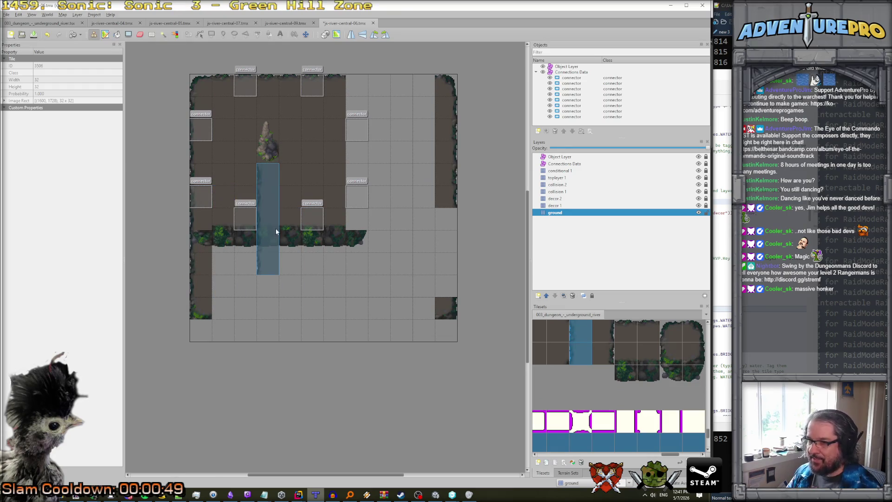
pyautogui.click(557, 191)
# - Unlock collision 1 and move the bushy border row to the room's bottom edge
pyautogui.press('e')
pyautogui.press('r')
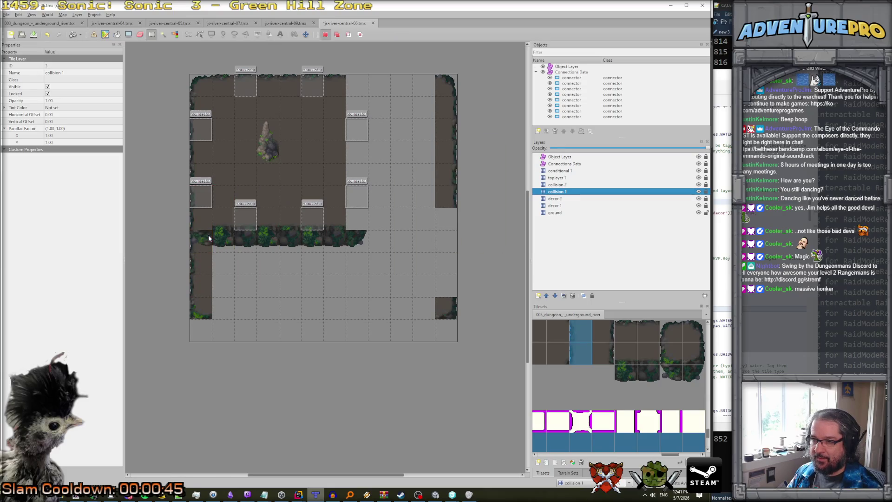
pyautogui.moveTo(206, 238); pyautogui.dragTo(335, 244)
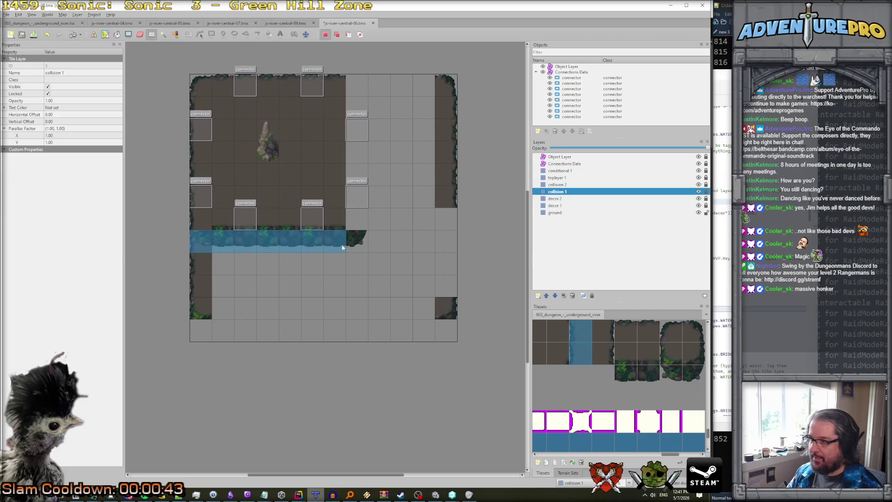
pyautogui.click(706, 192)
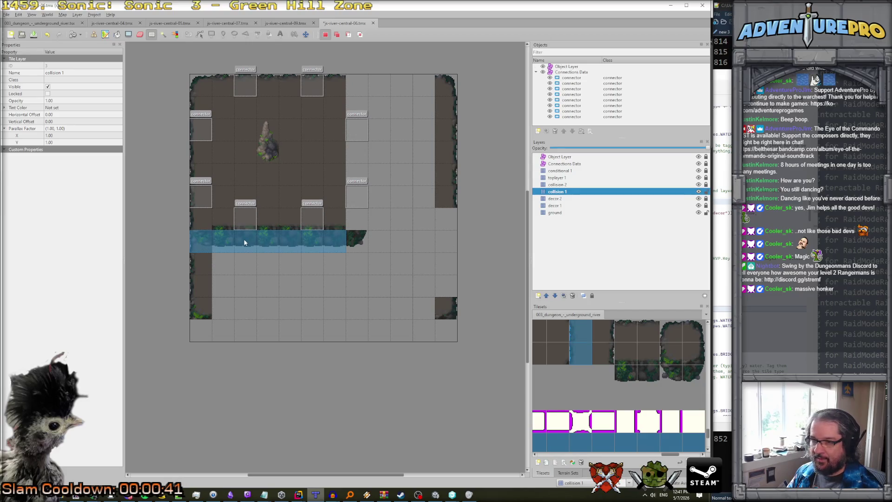
pyautogui.hotkey('ctrl', 'x')
pyautogui.hotkey('ctrl', 'v')
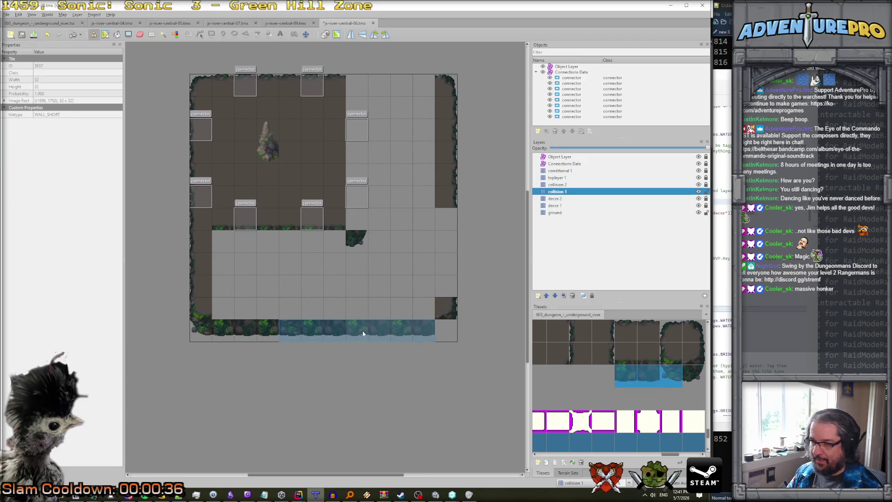
pyautogui.click(594, 219)
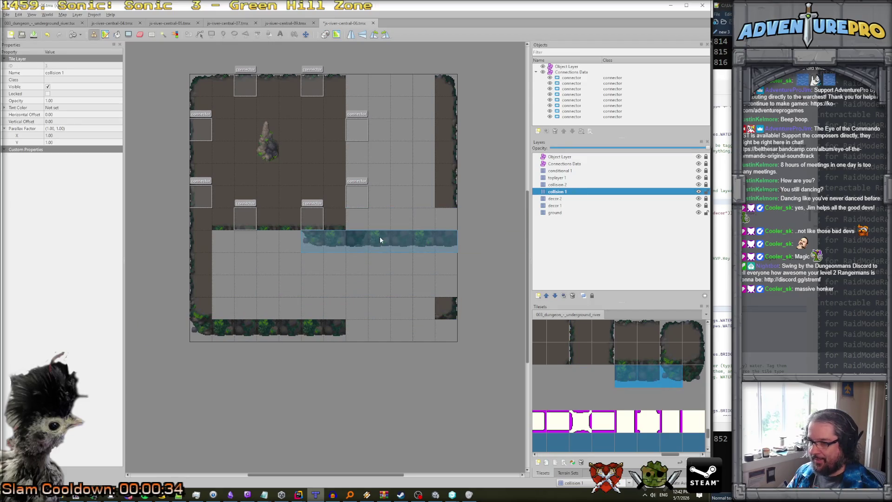
pyautogui.press('Escape')
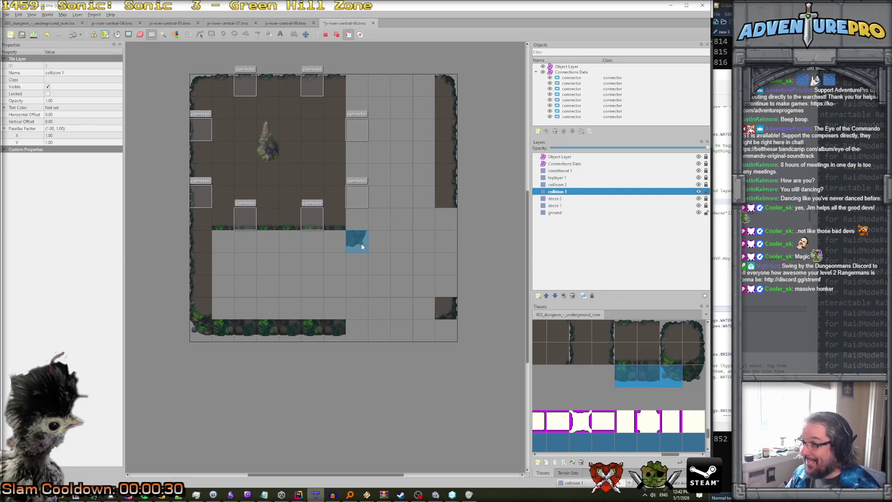
# - Fill the two bottom-row gaps with bush tiles picked from the map
pyautogui.press('b')
pyautogui.rightClick(436, 330)
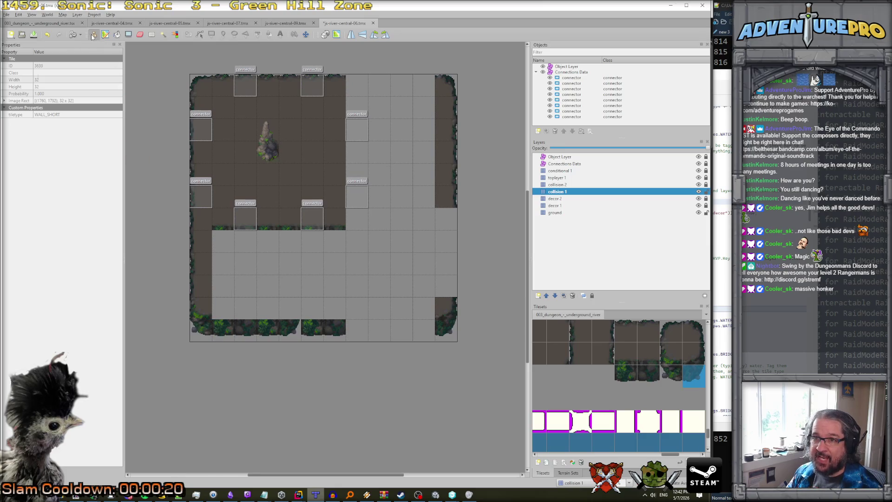
pyautogui.rightClick(206, 333)
pyautogui.click(339, 335)
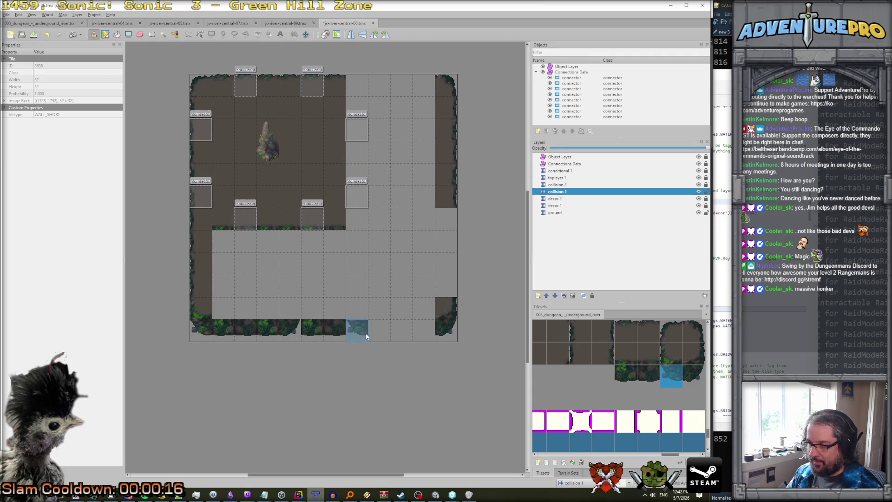
pyautogui.click(366, 332)
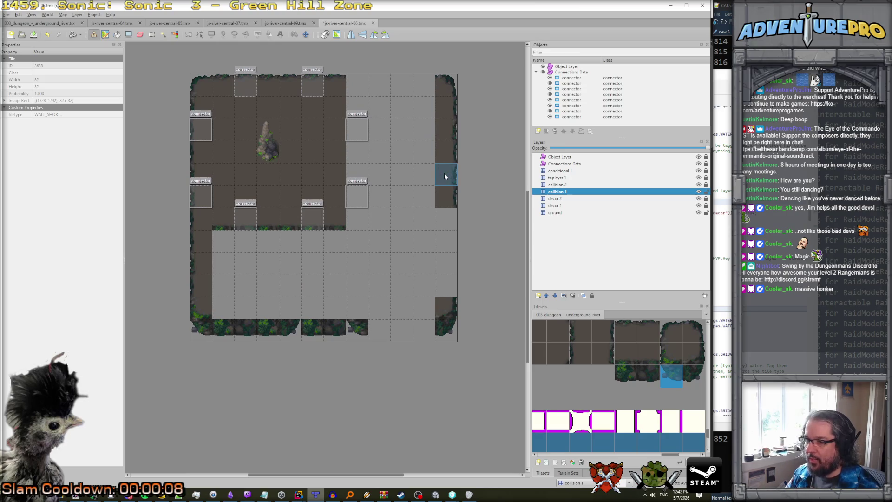
# - Extend the selection down the right wall and take those tiles as a stamp
pyautogui.press('r')
pyautogui.press('shift')
pyautogui.keyDown('shift'); pyautogui.click(449, 191); pyautogui.keyUp('shift')
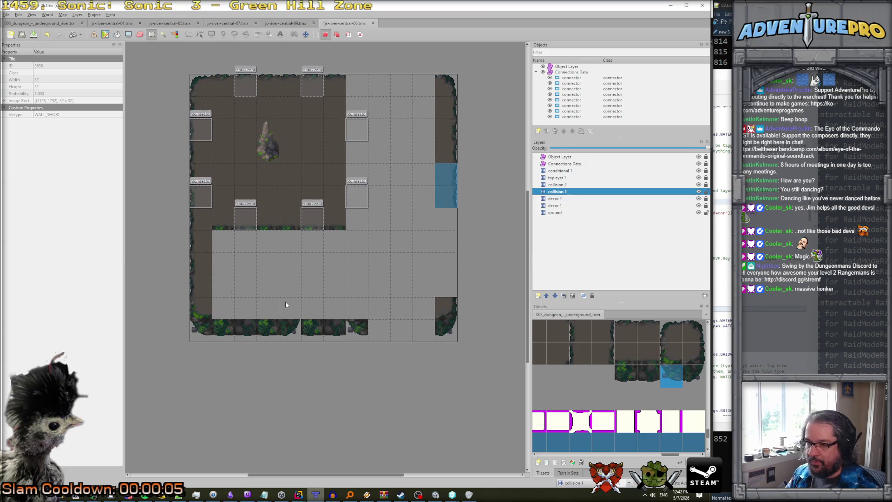
pyautogui.hotkey('ctrl', 'v')
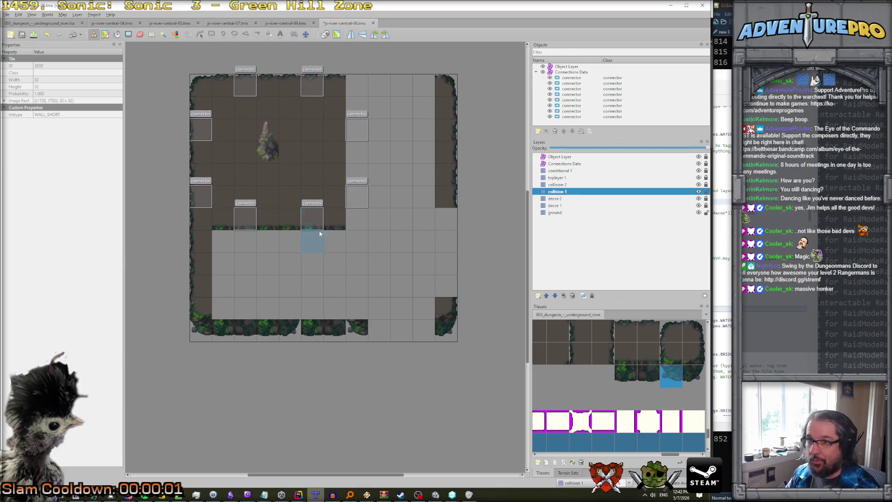
# - On the ground layer, copy two right-wall tiles to extend the wall into the lower floor
pyautogui.click(554, 213)
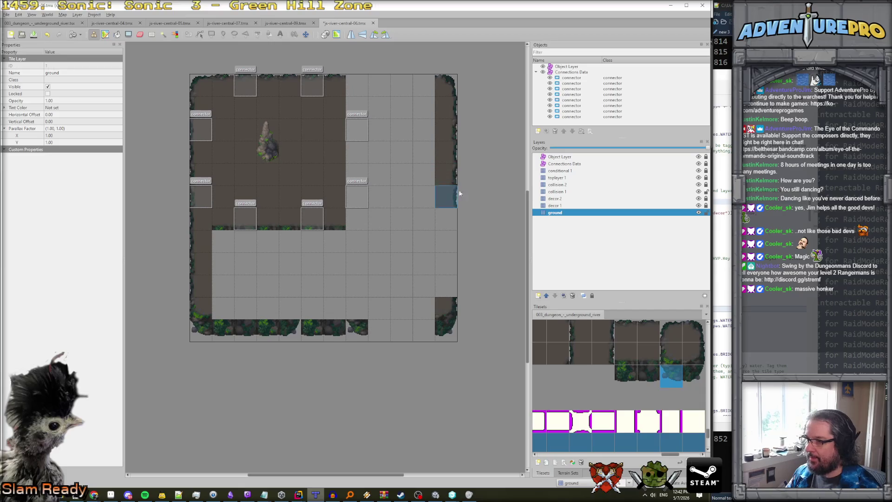
pyautogui.press('r')
pyautogui.moveTo(442, 175); pyautogui.dragTo(445, 199)
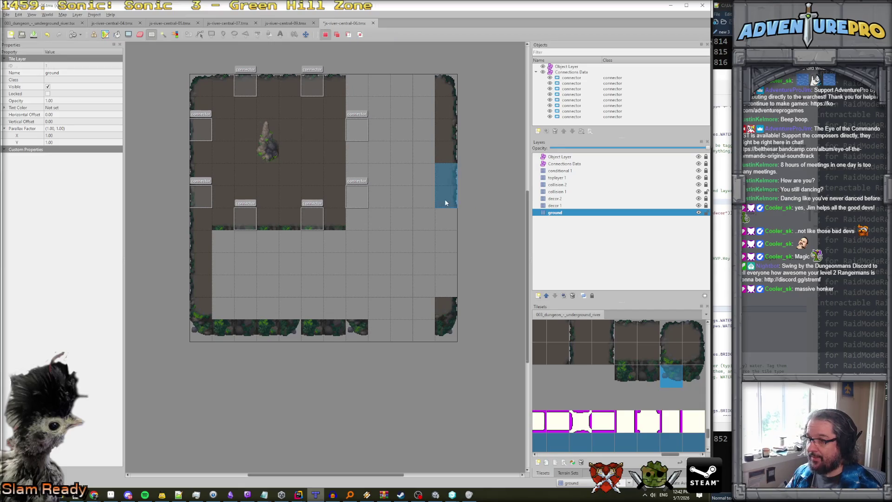
pyautogui.hotkey('ctrl', 'c')
pyautogui.hotkey('ctrl', 'v')
pyautogui.click(286, 277)
# - Erase two left-wall tiles and stamp wall columns into the lower floor and lower left
pyautogui.press('r')
pyautogui.moveTo(199, 149); pyautogui.dragTo(201, 180)
pyautogui.press('Delete')
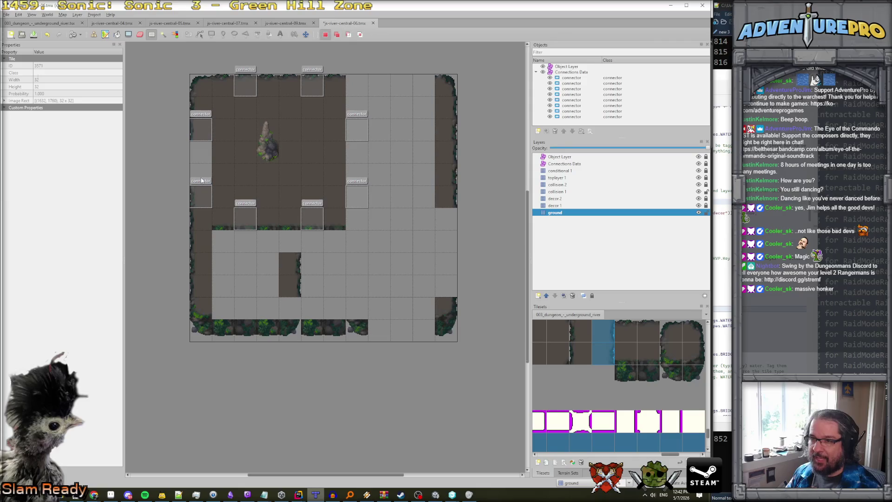
pyautogui.moveTo(580, 330); pyautogui.dragTo(580, 354)
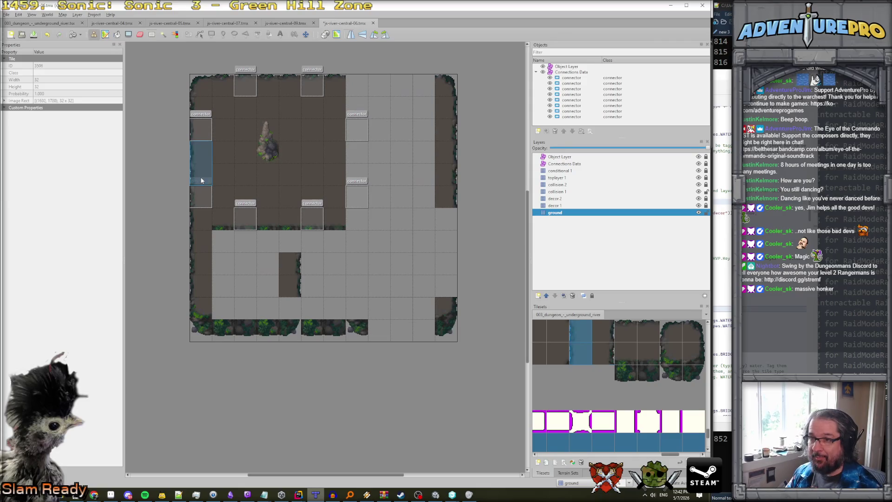
pyautogui.click(358, 279)
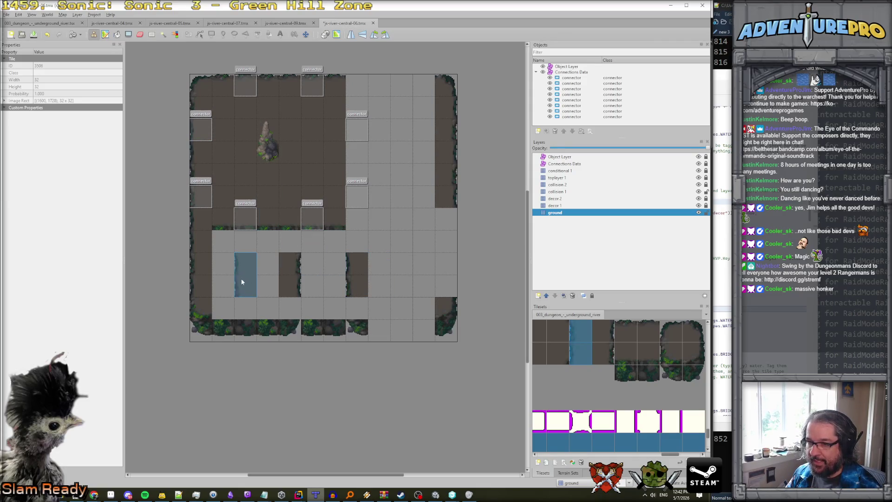
pyautogui.click(198, 311)
# - Stamp additional wall tiles near the bottom right of the lower floor
pyautogui.press('r')
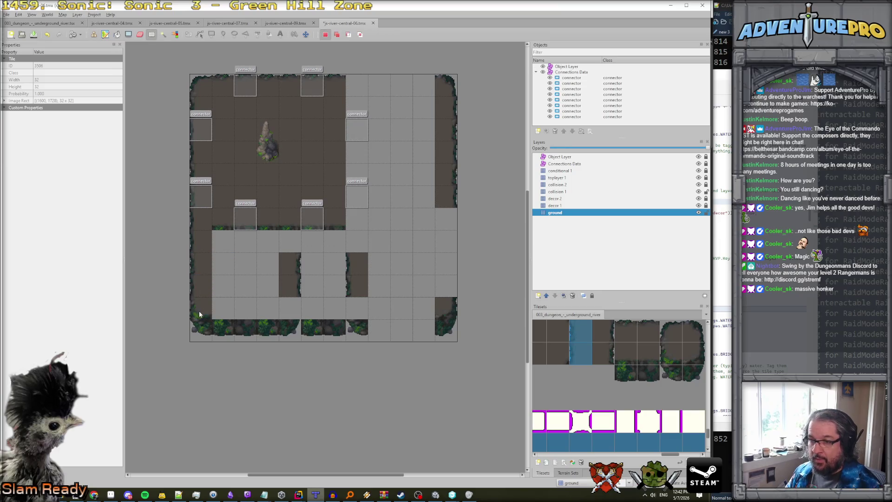
pyautogui.press('ctrl')
pyautogui.press('ctrl')
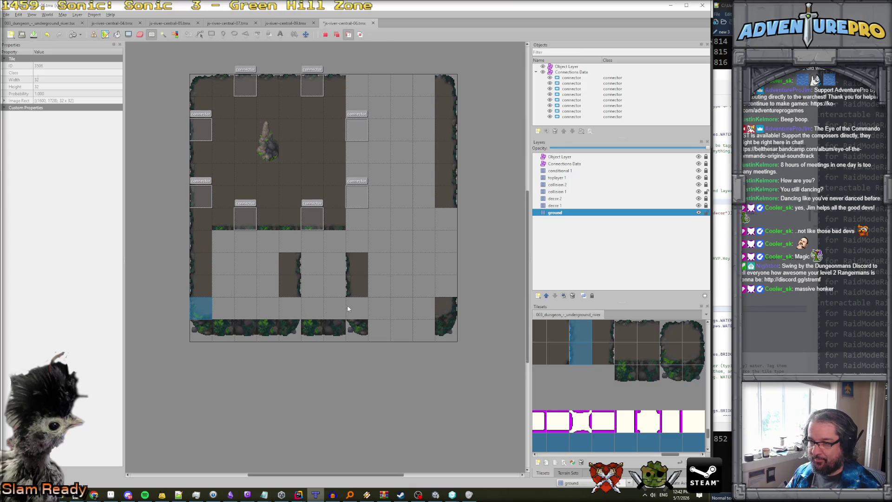
pyautogui.hotkey('ctrl', 'v')
pyautogui.click(356, 307)
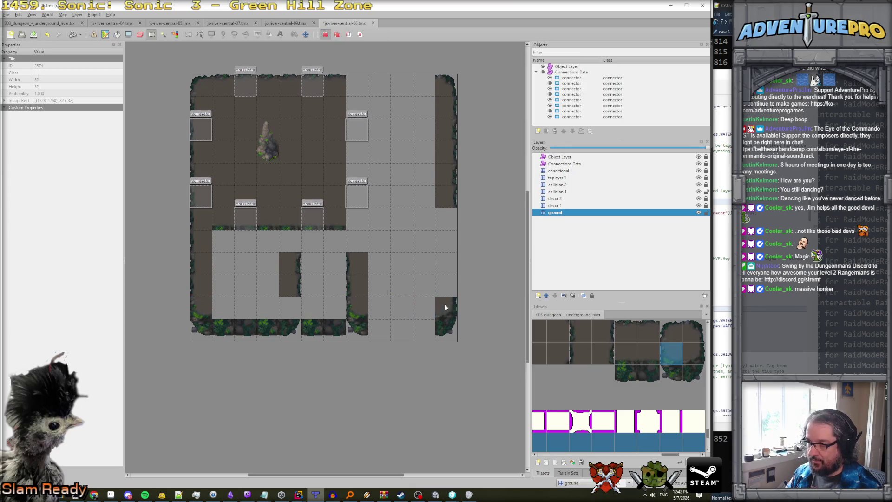
pyautogui.press('ctrl')
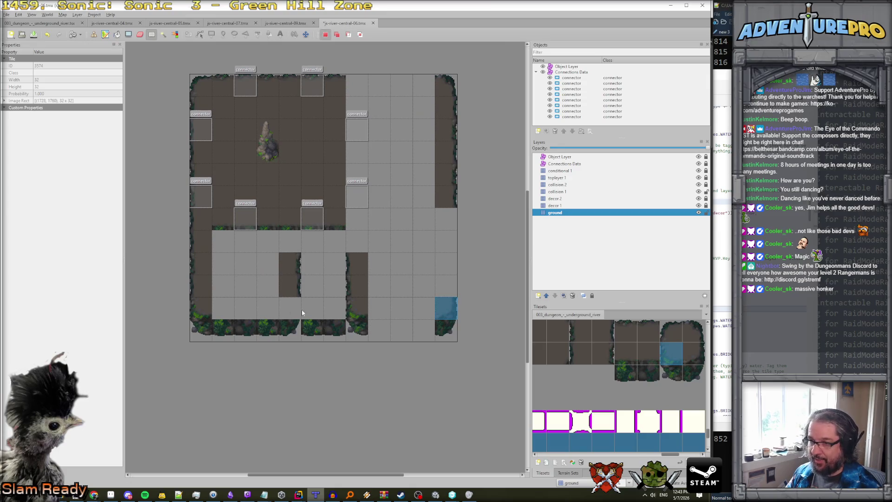
pyautogui.hotkey('ctrl', 'c')
pyautogui.hotkey('ctrl', 'v')
pyautogui.click(286, 308)
pyautogui.click(354, 301)
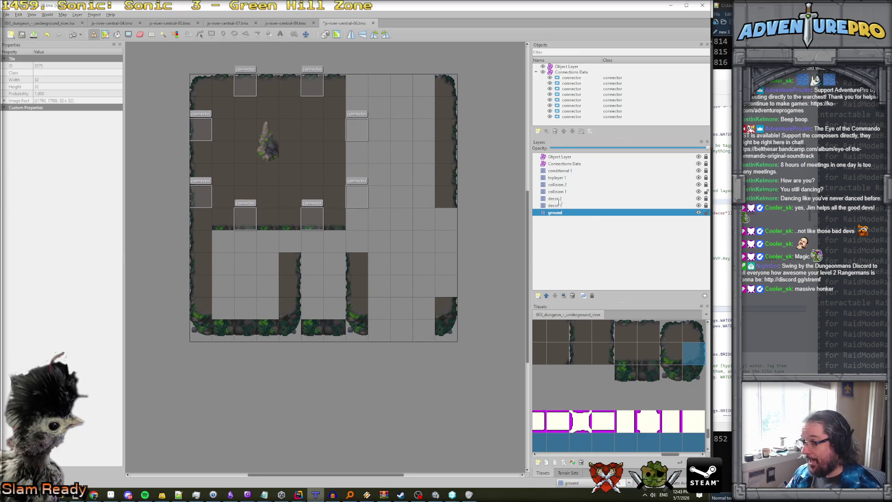
# - Delete the two bottom foliage tiles on collision 1 and pick a two-tile brush
pyautogui.click(558, 191)
pyautogui.press('r')
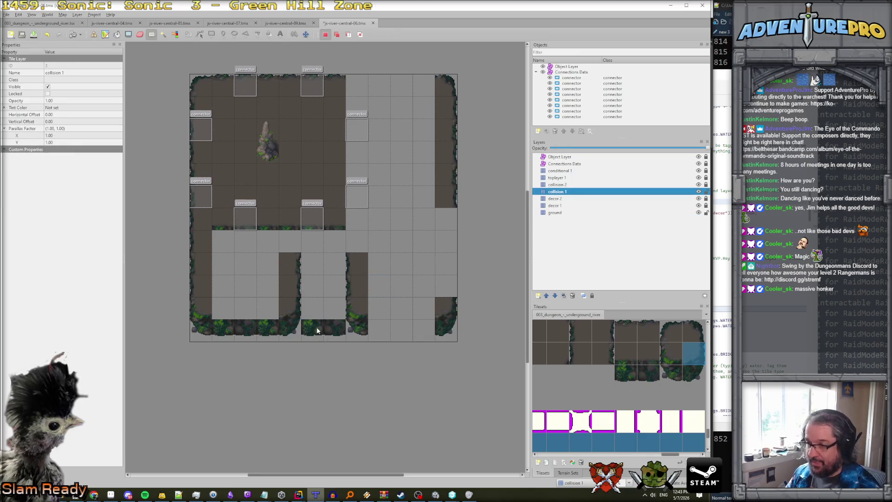
pyautogui.moveTo(313, 326); pyautogui.dragTo(342, 328)
pyautogui.press('Delete')
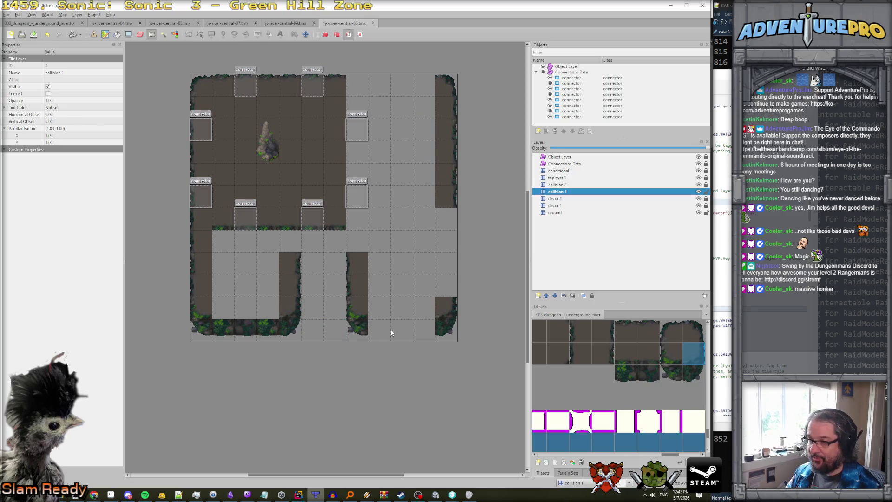
pyautogui.press('b')
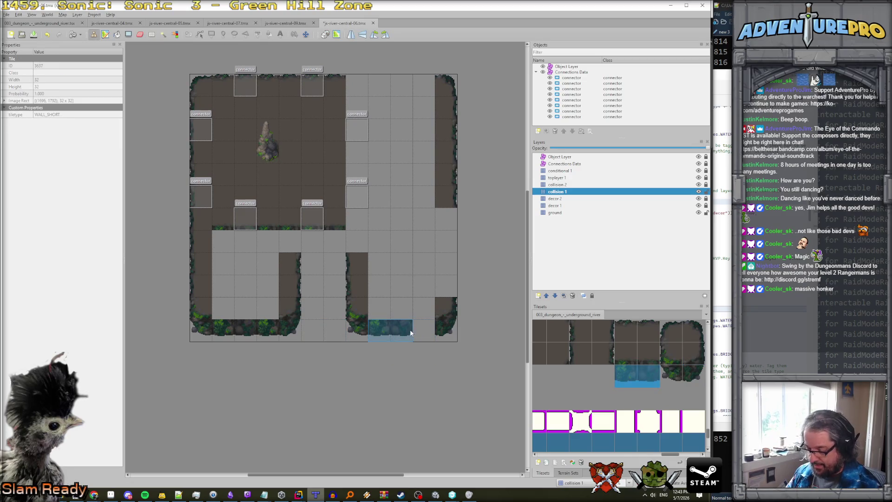
pyautogui.rightClick(401, 328)
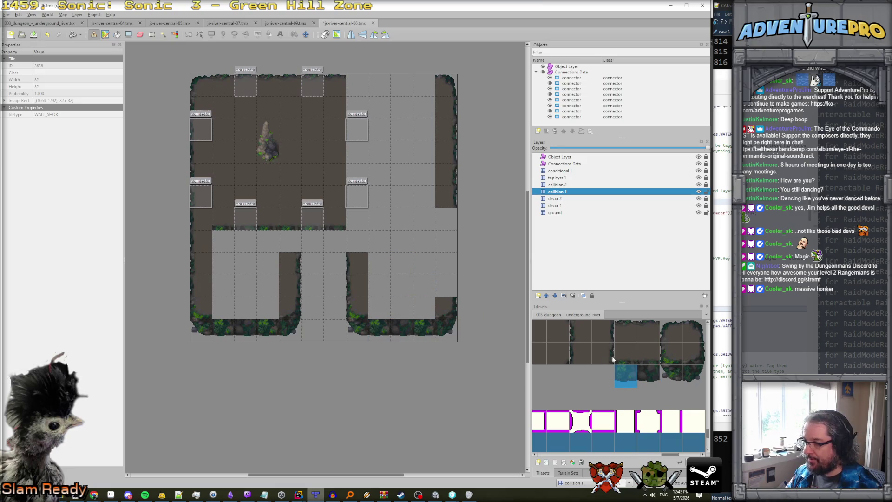
pyautogui.moveTo(634, 352); pyautogui.dragTo(648, 354)
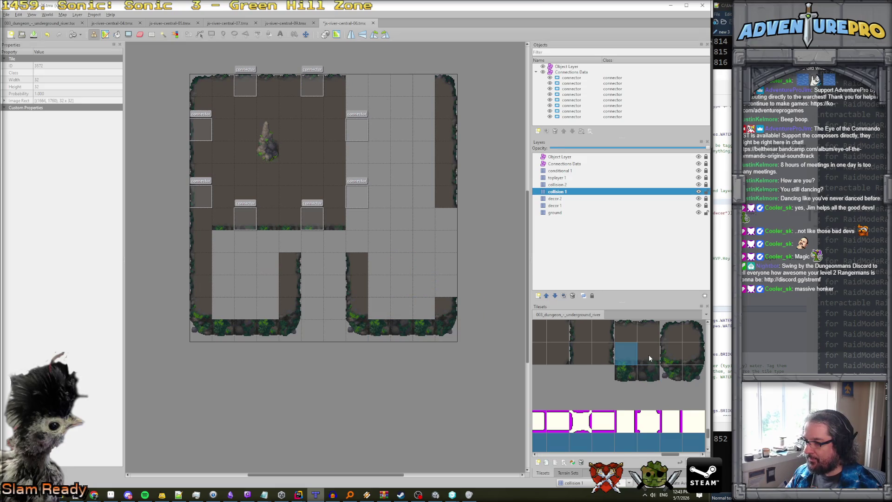
# - Paint floor tiles along the bottom row of the ground layer
pyautogui.click(555, 212)
pyautogui.click(407, 305)
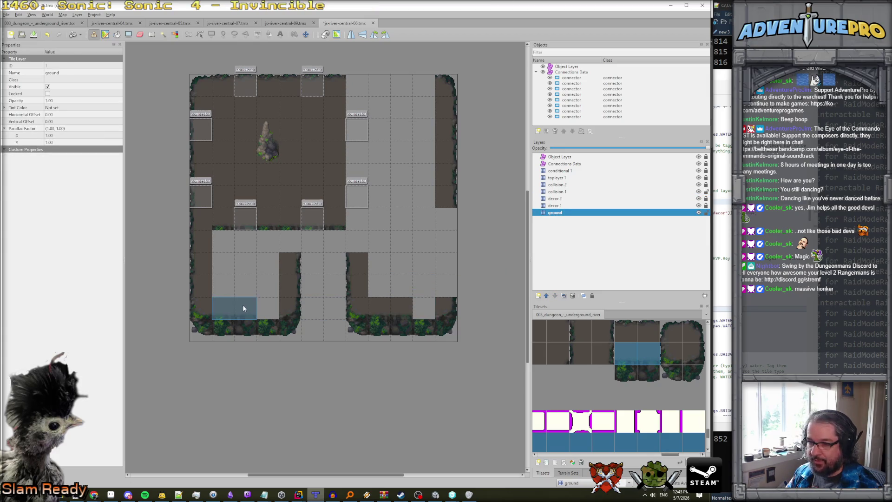
pyautogui.rightClick(386, 308)
pyautogui.moveTo(444, 317); pyautogui.dragTo(423, 309)
pyautogui.click(269, 309)
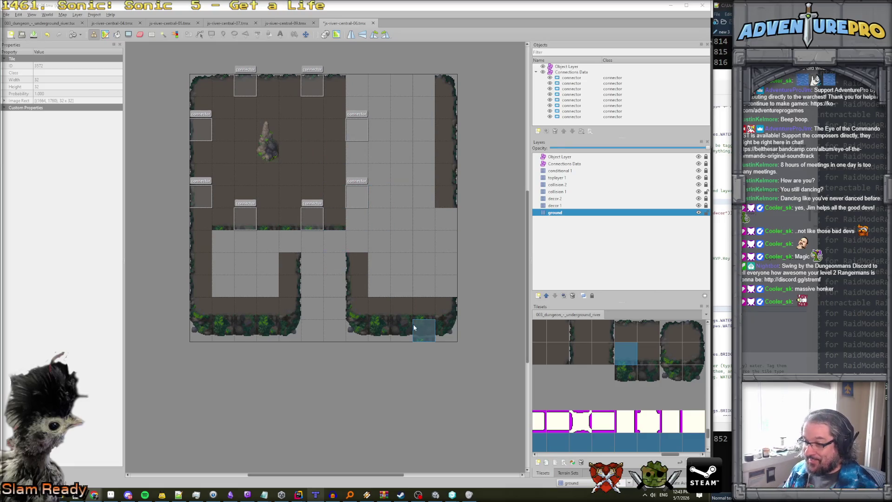
pyautogui.click(557, 191)
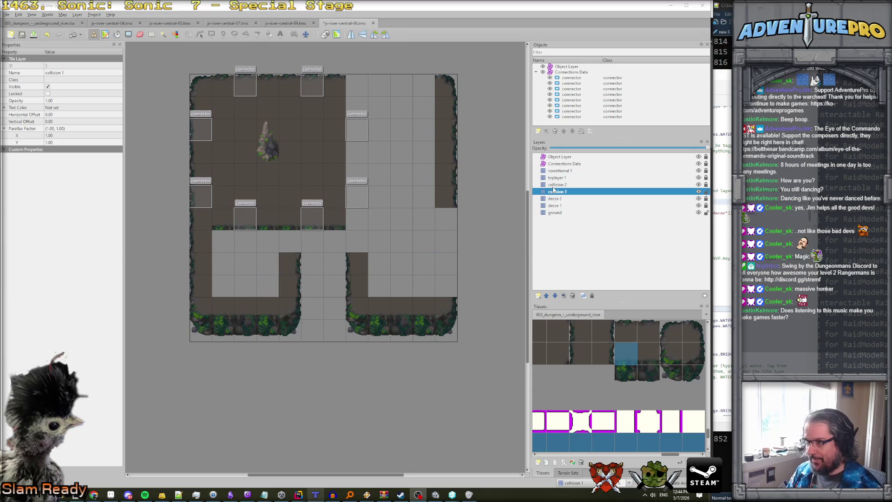
# - Cut the two bottom-left water tiles on collision 1 and carry them as a brush
pyautogui.press('r')
pyautogui.moveTo(227, 332); pyautogui.dragTo(245, 334)
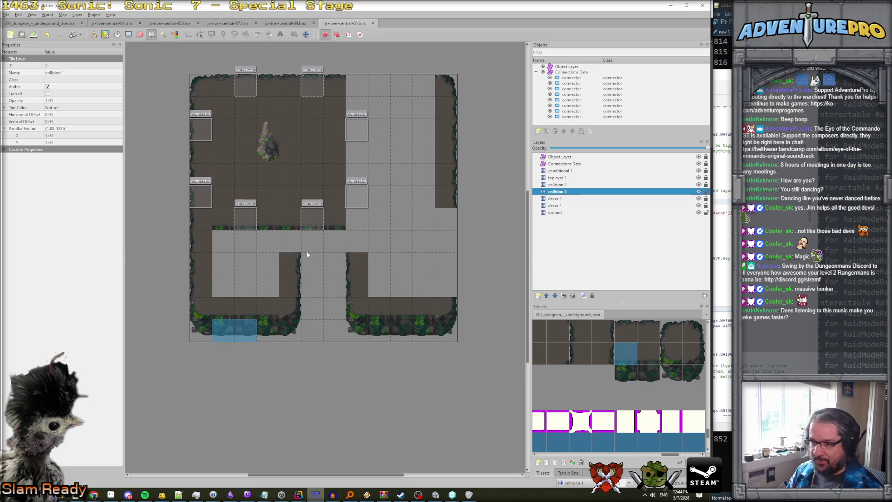
pyautogui.hotkey('ctrl', 'x')
pyautogui.hotkey('ctrl', 'v')
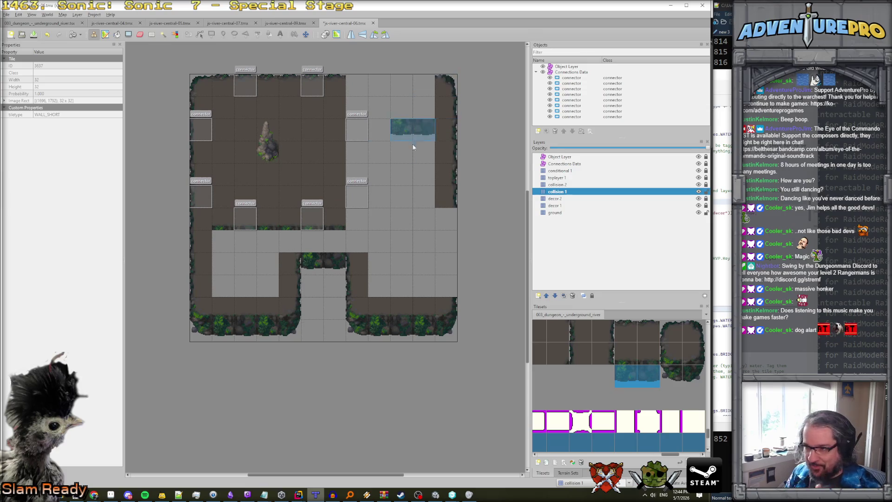
# - Move the ground tiles under the right lower connector one row lower
pyautogui.click(555, 212)
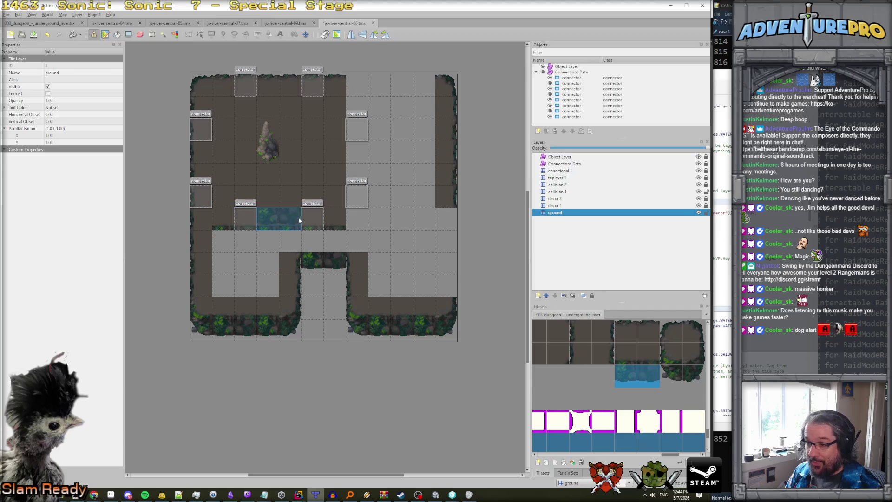
pyautogui.press('r')
pyautogui.moveTo(292, 216); pyautogui.dragTo(302, 219)
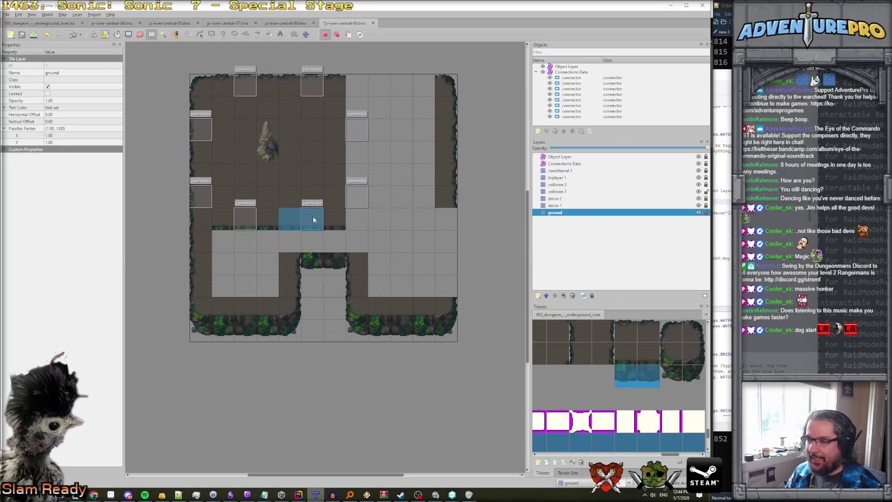
pyautogui.click(313, 216)
pyautogui.moveTo(314, 219); pyautogui.dragTo(328, 217)
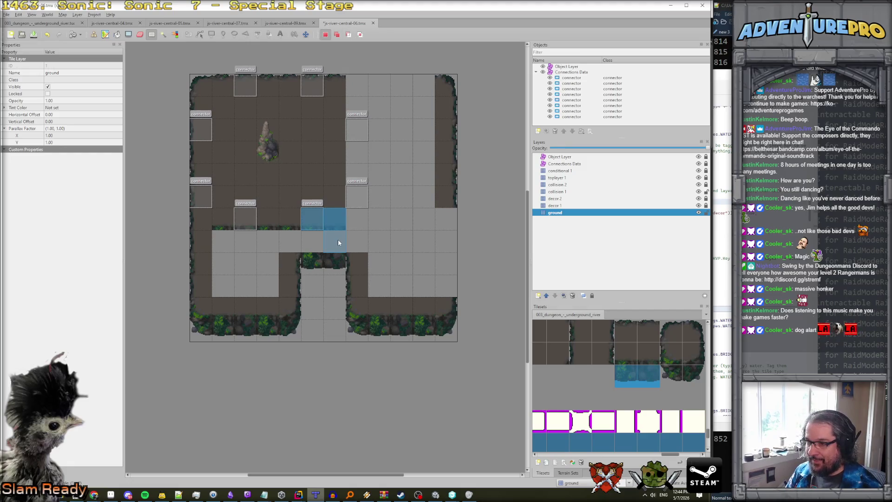
pyautogui.click(335, 224)
pyautogui.moveTo(326, 221); pyautogui.dragTo(305, 225)
pyautogui.hotkey('ctrl', 'x')
pyautogui.hotkey('ctrl', 'v')
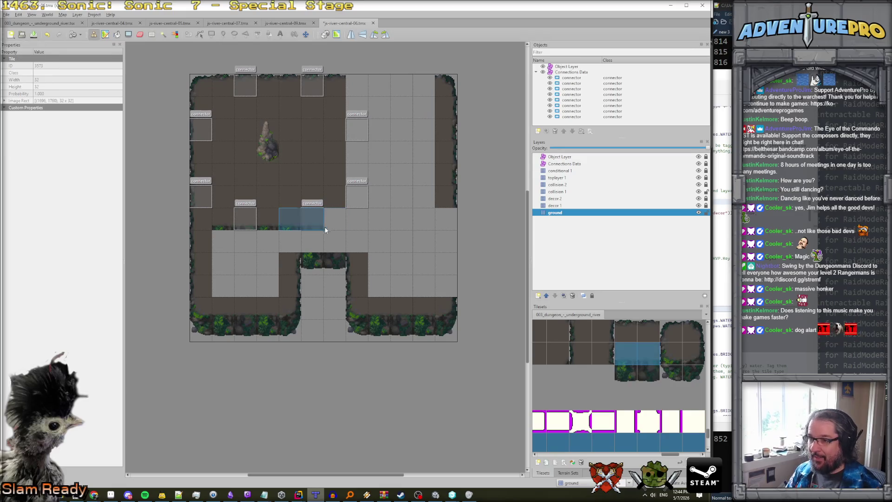
pyautogui.click(330, 235)
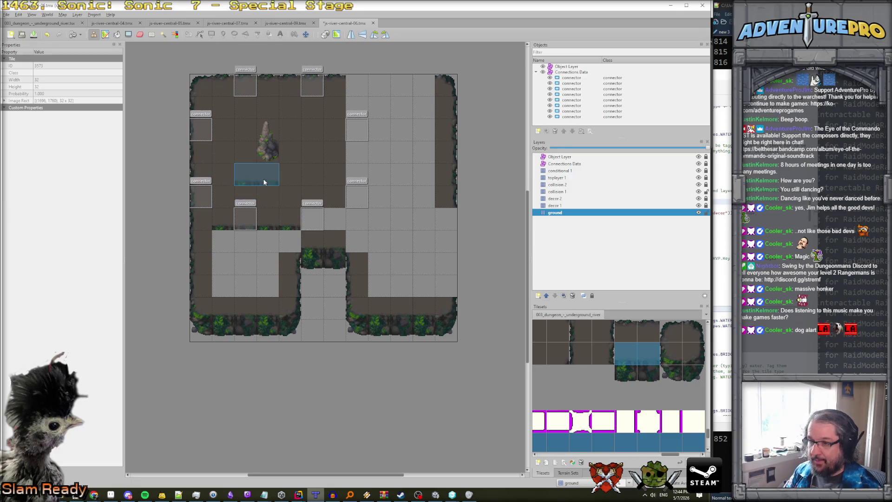
# - Paint dark floor over the empty grey cells across the room's middle
pyautogui.press('r')
pyautogui.press('b')
pyautogui.rightClick(267, 190)
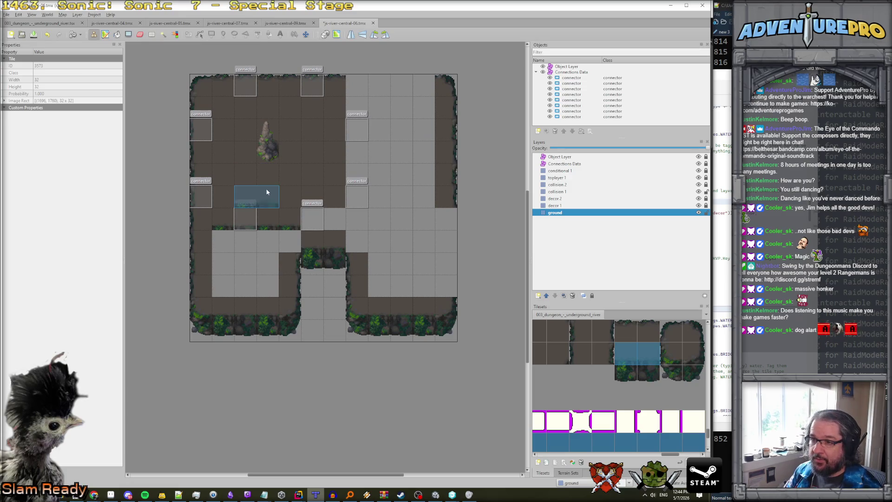
pyautogui.moveTo(227, 219)
pyautogui.mouseDown()
pyautogui.moveTo(239, 283)
pyautogui.moveTo(244, 226)
pyautogui.moveTo(411, 286)
pyautogui.moveTo(414, 112)
pyautogui.moveTo(375, 115)
pyautogui.moveTo(352, 172)
pyautogui.moveTo(356, 252)
pyautogui.moveTo(374, 129)
pyautogui.moveTo(401, 247)
pyautogui.mouseUp()
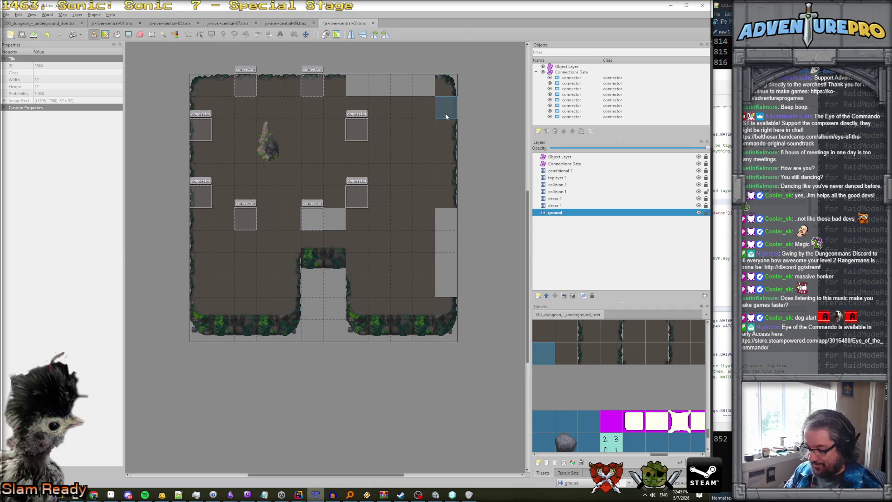
# - Cut the column along the right wall and carry it as a brush
pyautogui.press('r')
pyautogui.moveTo(445, 112); pyautogui.dragTo(450, 147)
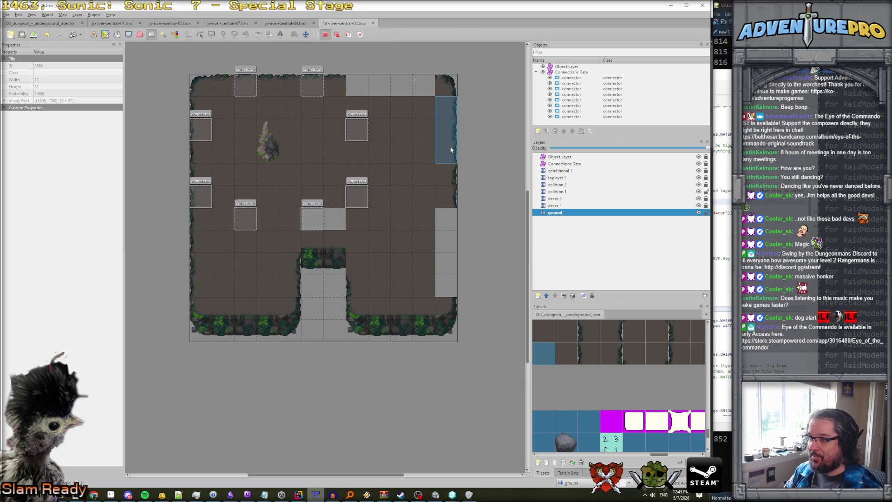
pyautogui.click(452, 174)
pyautogui.hotkey('ctrl', 'x')
pyautogui.hotkey('ctrl', 'v')
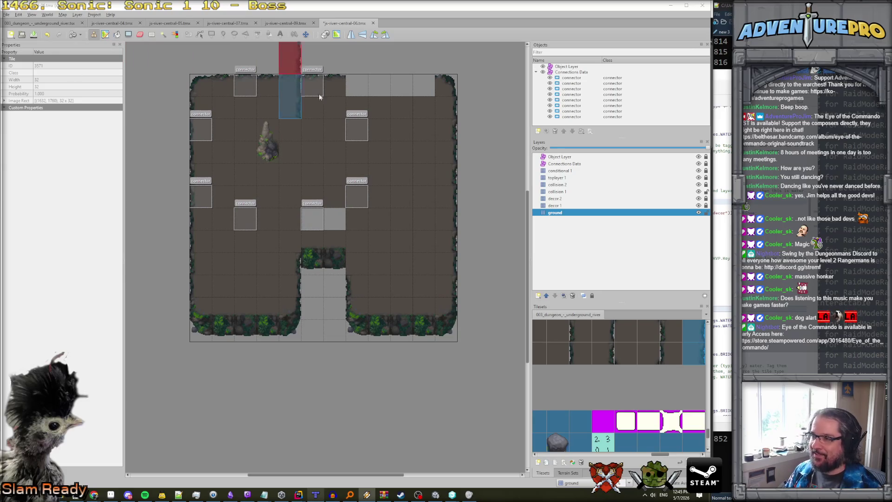
# - Stamp corner tiles into the top row and copy the top-edge tiles further right
pyautogui.rightClick(443, 89)
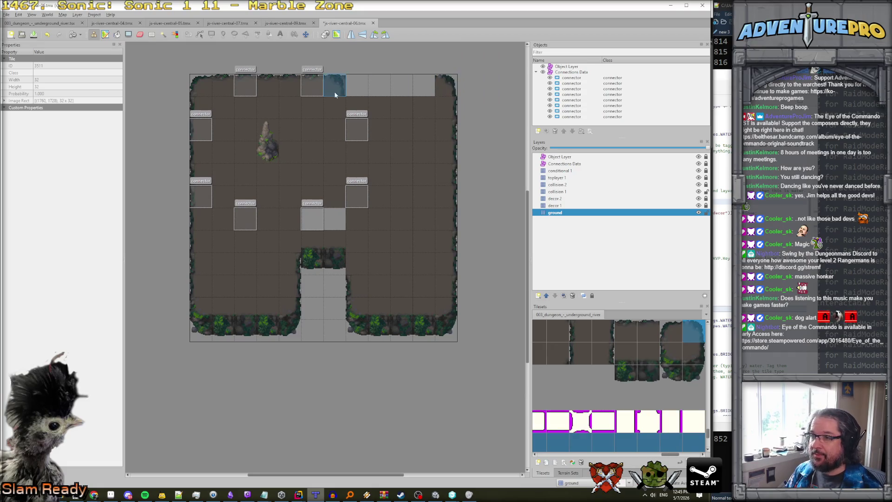
pyautogui.click(372, 82)
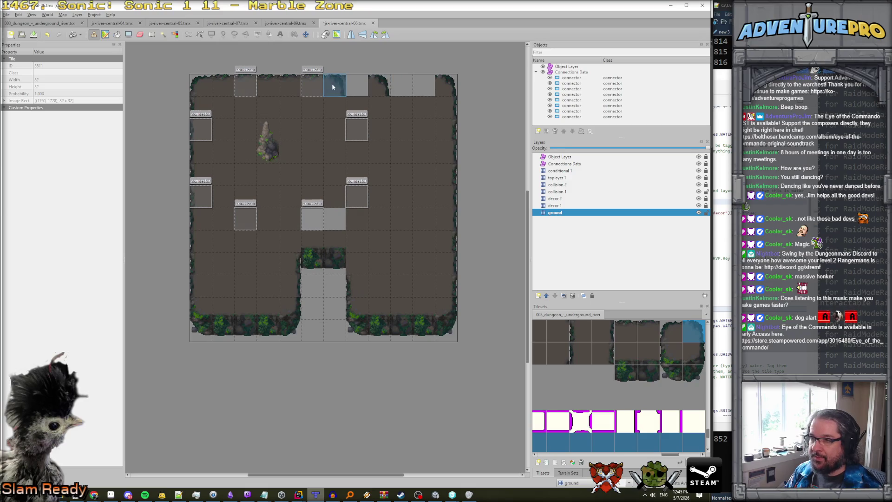
pyautogui.click(311, 83)
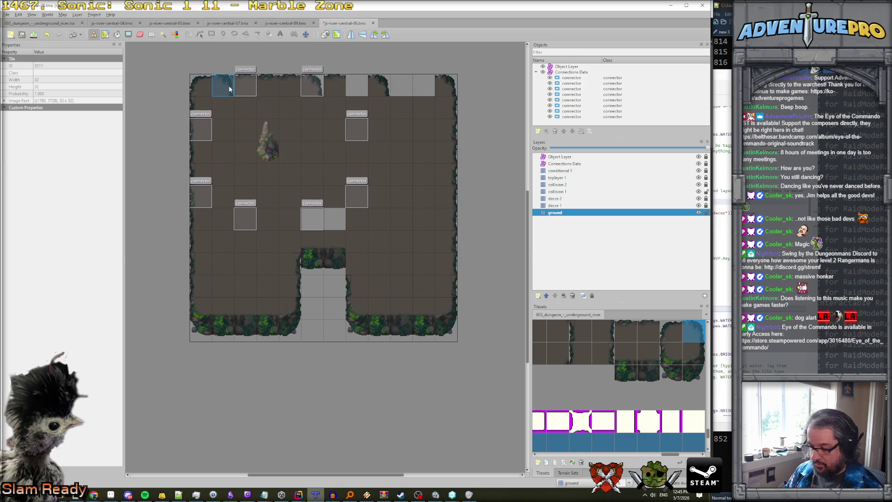
pyautogui.press('r')
pyautogui.moveTo(222, 88); pyautogui.dragTo(285, 91)
pyautogui.hotkey('ctrl', 'c')
pyautogui.hotkey('ctrl', 'v')
pyautogui.click(386, 135)
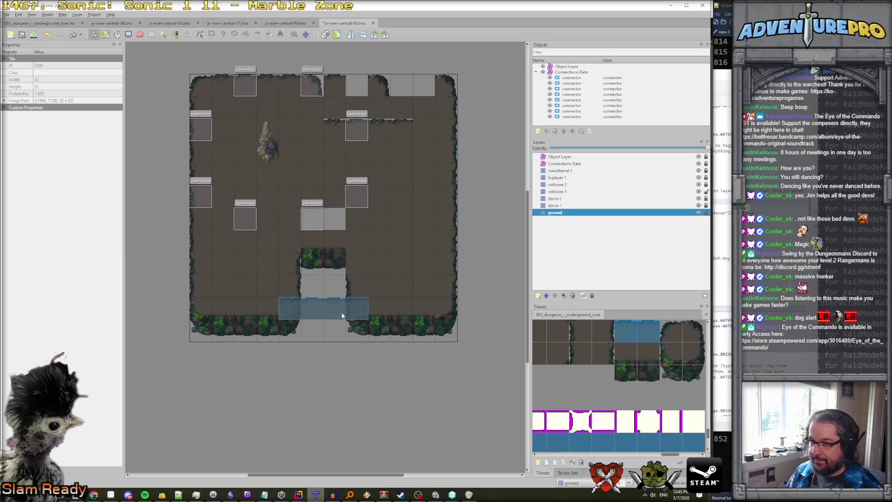
# - Paint a rock corner in the top row and erase ground tiles to cut the notch
pyautogui.rightClick(353, 280)
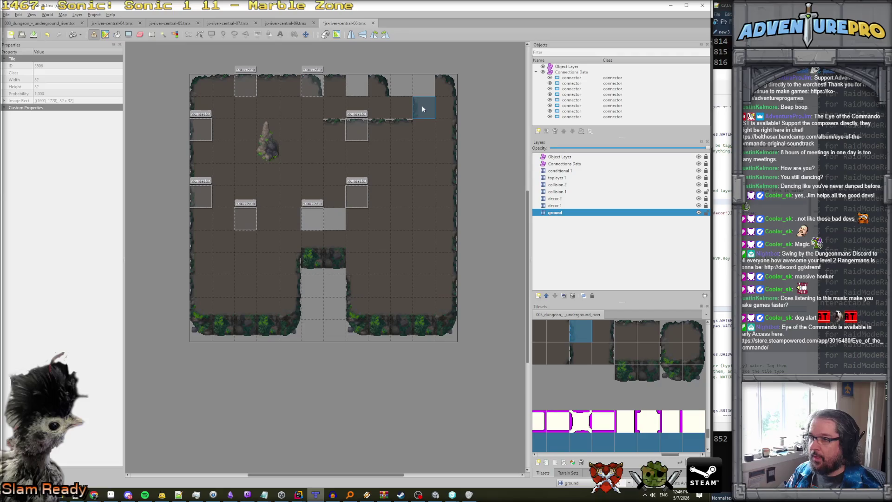
pyautogui.rightClick(207, 85)
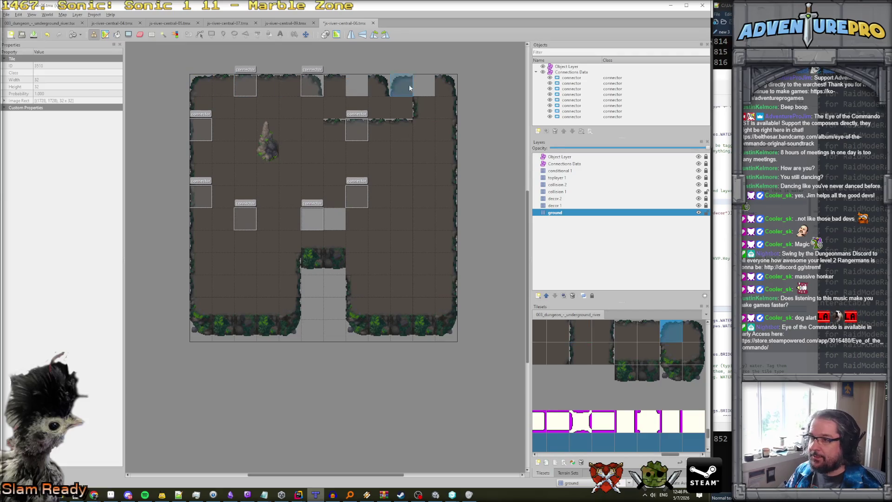
pyautogui.click(413, 84)
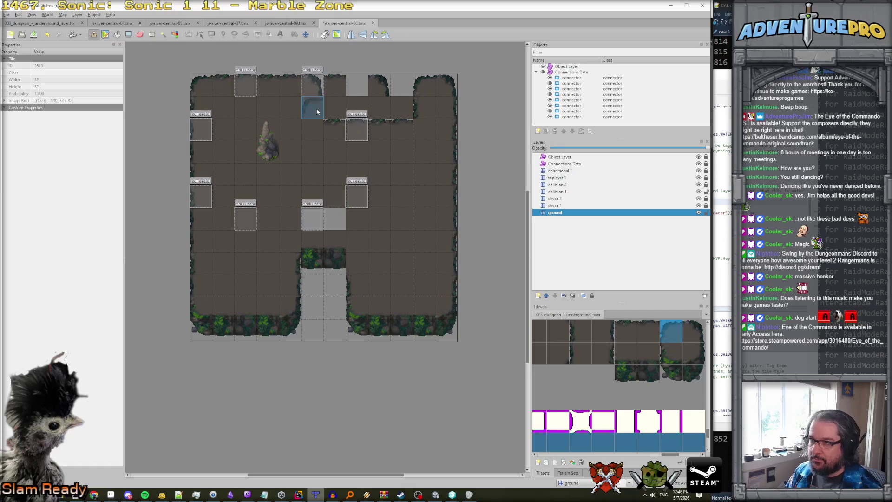
pyautogui.rightClick(452, 112)
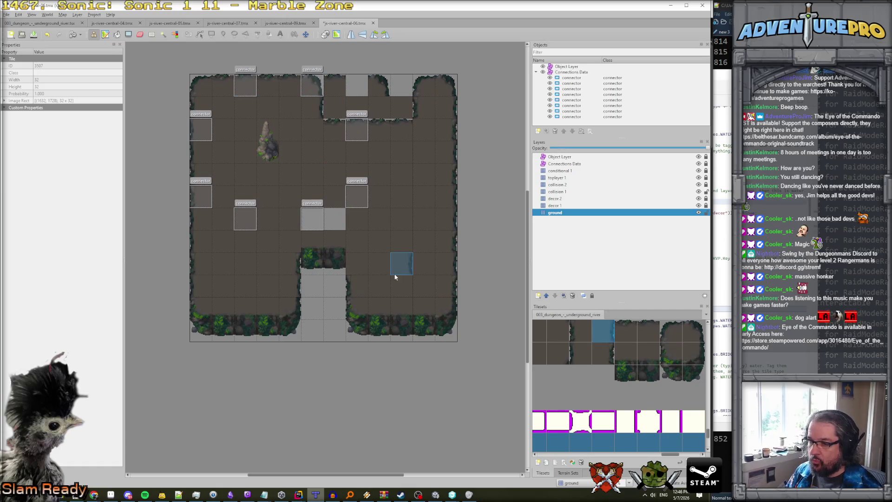
pyautogui.rightClick(320, 268)
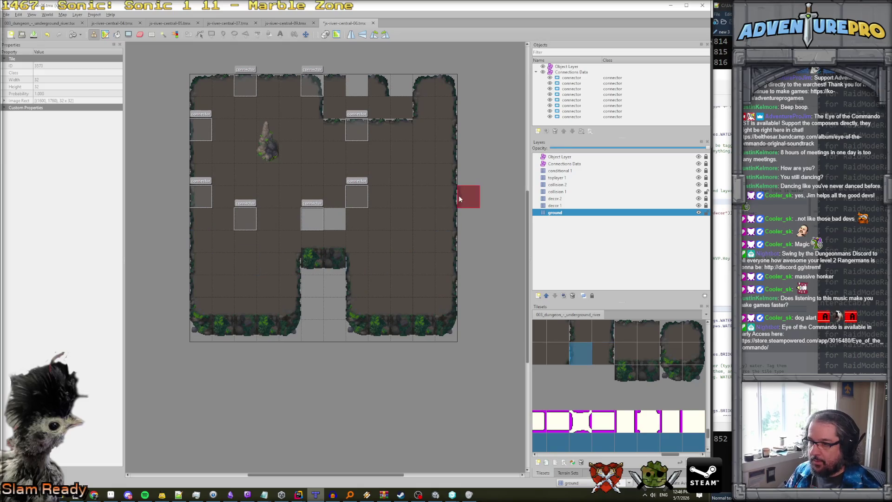
pyautogui.press('e')
pyautogui.moveTo(355, 104)
pyautogui.mouseDown()
pyautogui.moveTo(330, 107)
pyautogui.moveTo(379, 107)
pyautogui.moveTo(399, 86)
pyautogui.moveTo(342, 89)
pyautogui.mouseUp()
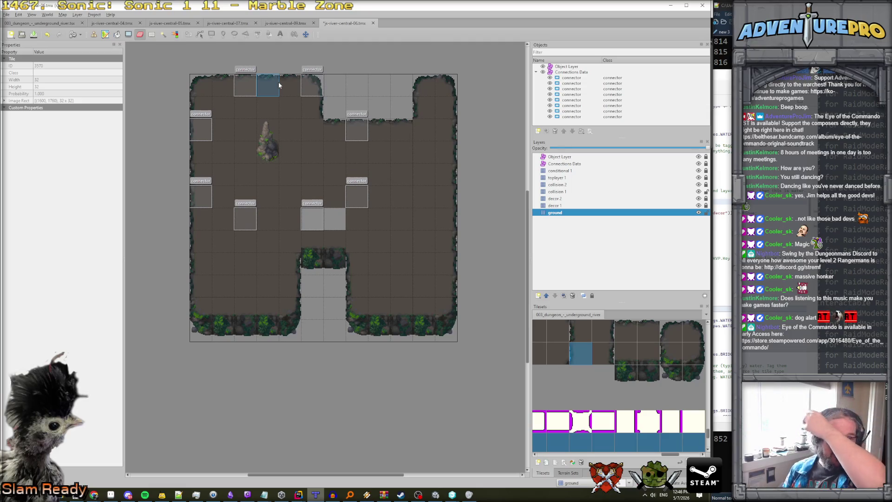
pyautogui.click(574, 164)
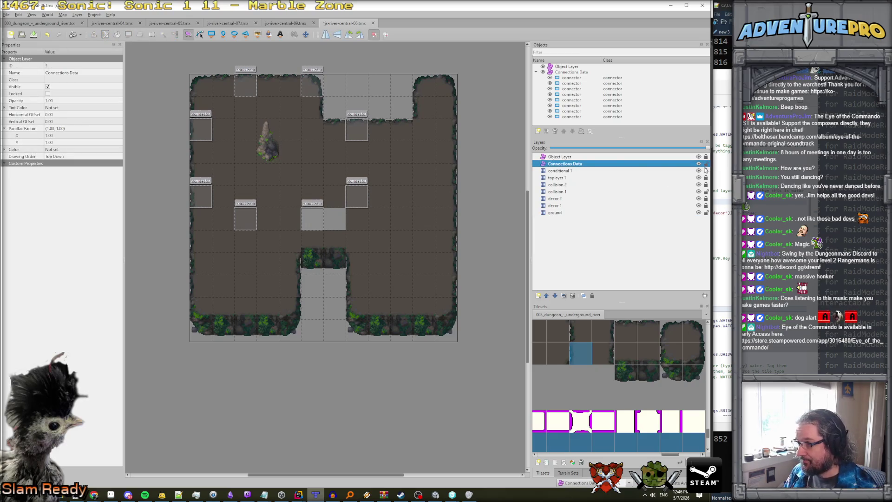
# - Move a connector down toward the room's bottom edge and duplicate it
pyautogui.click(200, 195)
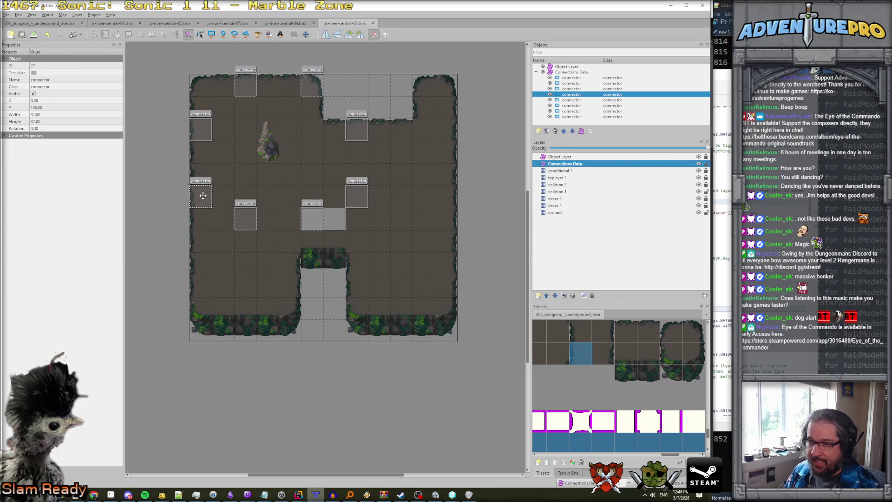
pyautogui.click(249, 219)
pyautogui.moveTo(249, 218)
pyautogui.mouseDown()
pyautogui.moveTo(205, 273)
pyautogui.moveTo(232, 302)
pyautogui.moveTo(402, 308)
pyautogui.mouseUp()
pyautogui.hotkey('ctrl', 'd')
pyautogui.hotkey('ctrl', 'd')
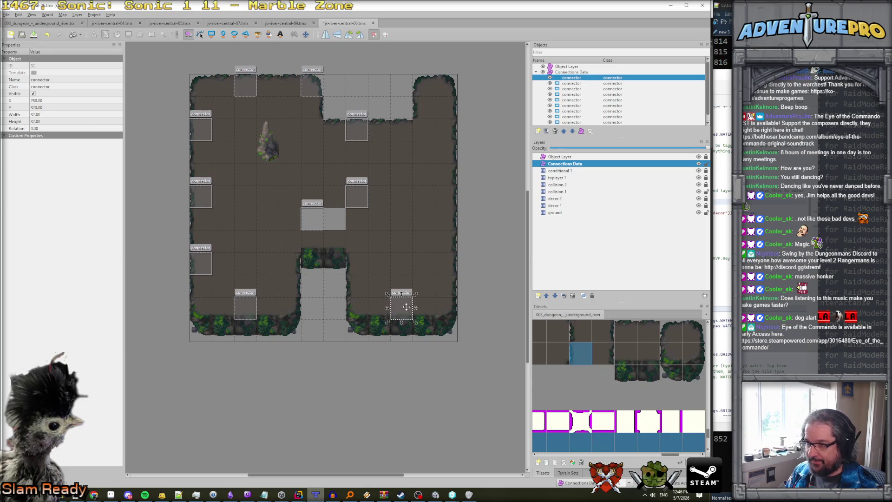
# - Line up the remaining connectors along the room's new right edge
pyautogui.moveTo(355, 200)
pyautogui.mouseDown()
pyautogui.moveTo(425, 174)
pyautogui.moveTo(448, 152)
pyautogui.mouseUp()
pyautogui.moveTo(350, 134); pyautogui.dragTo(439, 245)
pyautogui.click(308, 214)
pyautogui.moveTo(308, 215)
pyautogui.mouseDown()
pyautogui.moveTo(378, 180)
pyautogui.moveTo(444, 181)
pyautogui.mouseUp()
pyautogui.moveTo(450, 242)
pyautogui.mouseDown()
pyautogui.moveTo(449, 285)
pyautogui.moveTo(451, 266)
pyautogui.mouseUp()
pyautogui.click(447, 197)
pyautogui.click(445, 150)
pyautogui.moveTo(445, 136); pyautogui.dragTo(445, 122)
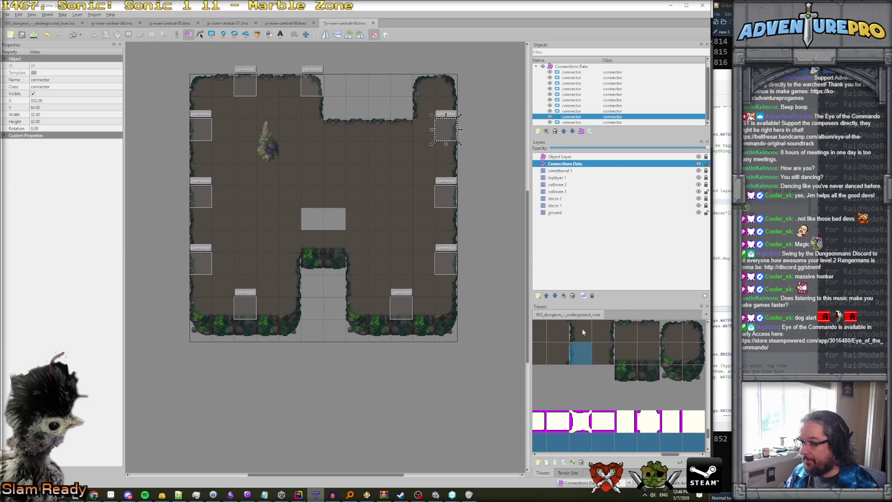
# - Paint floor tiles into the empty cells at the room's centre on the ground layer
pyautogui.press('e')
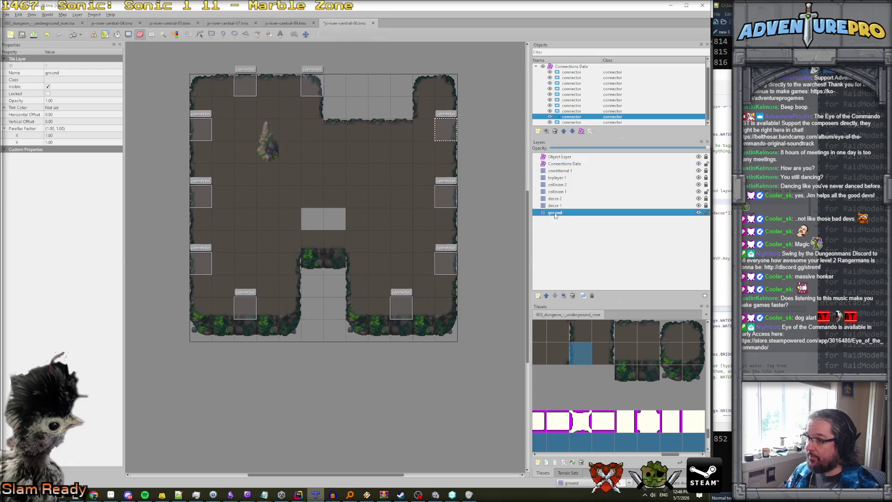
pyautogui.press('b')
pyautogui.rightClick(284, 172)
pyautogui.moveTo(311, 197); pyautogui.dragTo(361, 218)
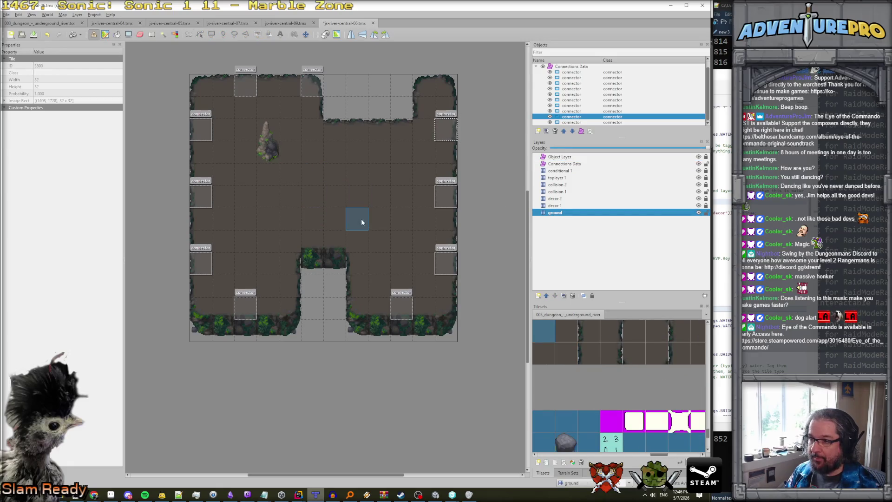
# - Find the layer holding the rock and erase its lower part on collision 1
pyautogui.click(699, 213)
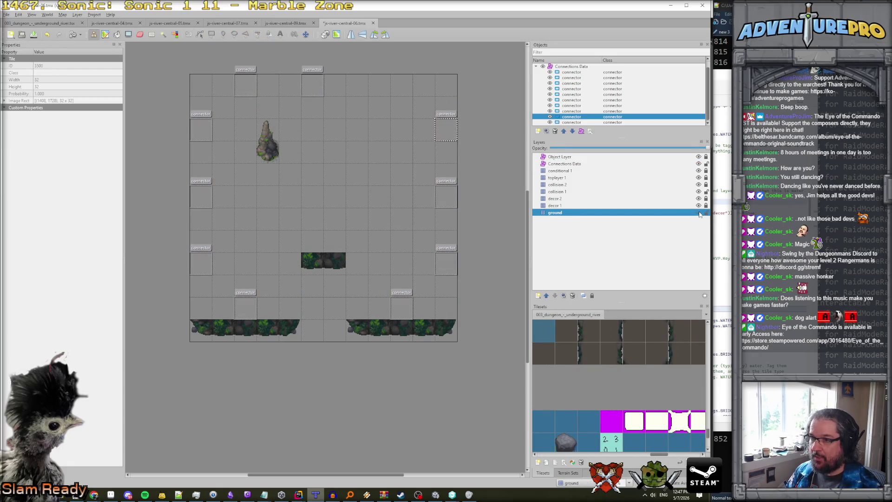
pyautogui.click(698, 212)
pyautogui.click(698, 213)
pyautogui.click(699, 213)
pyautogui.click(698, 212)
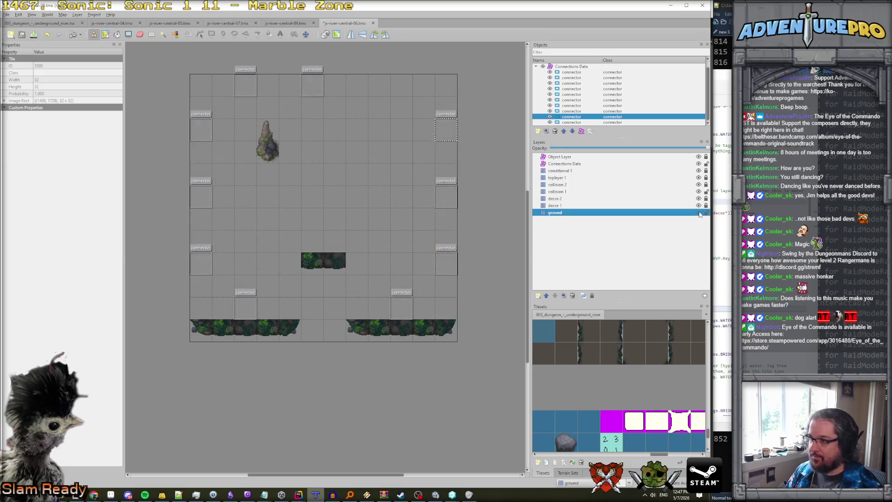
pyautogui.click(698, 195)
pyautogui.click(698, 195)
pyautogui.click(698, 195)
pyautogui.click(698, 195)
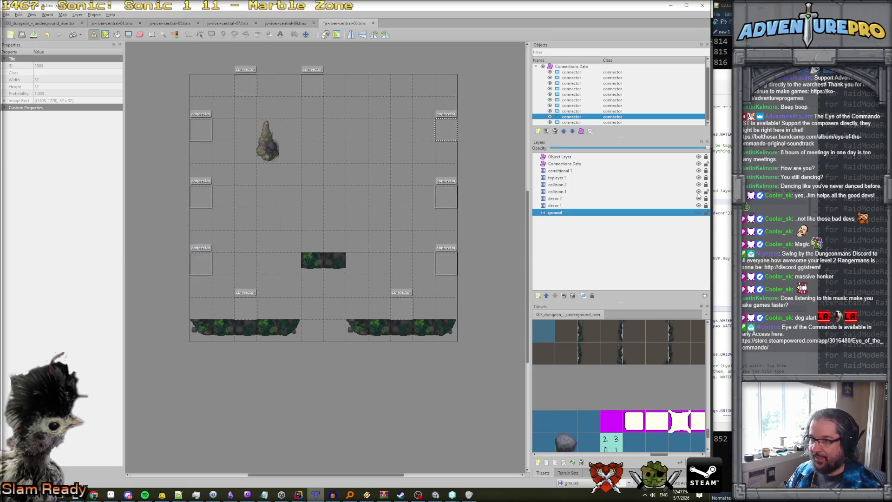
pyautogui.click(647, 193)
pyautogui.press('e')
pyautogui.click(269, 145)
# - Toggle toplayer 1 and collision 1 visibility to check what remains of the rock
pyautogui.click(574, 178)
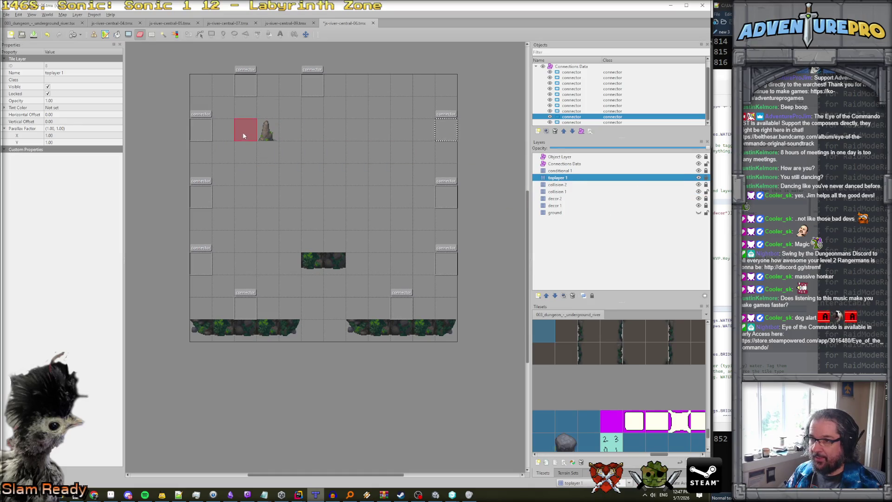
pyautogui.click(698, 179)
pyautogui.click(698, 179)
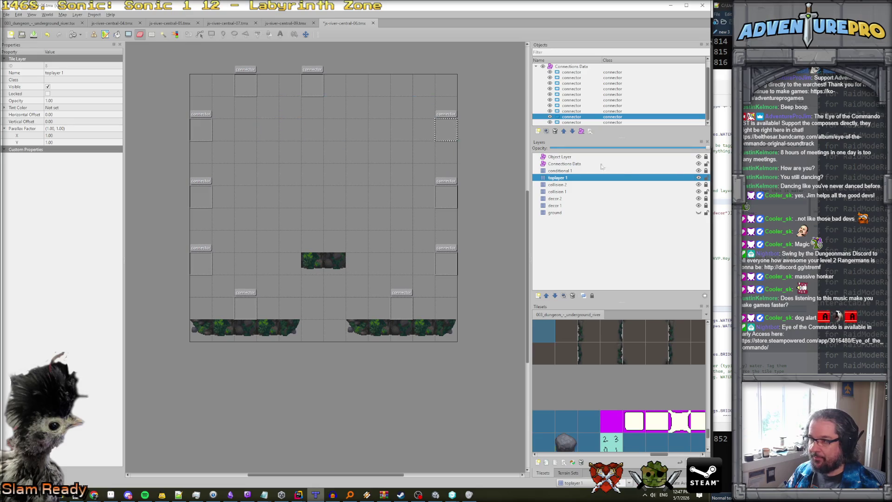
pyautogui.click(693, 192)
pyautogui.click(698, 192)
pyautogui.click(698, 192)
# - Make the ground layer visible again after comparing collision 1
pyautogui.click(698, 192)
pyautogui.click(698, 192)
pyautogui.click(698, 192)
pyautogui.click(699, 192)
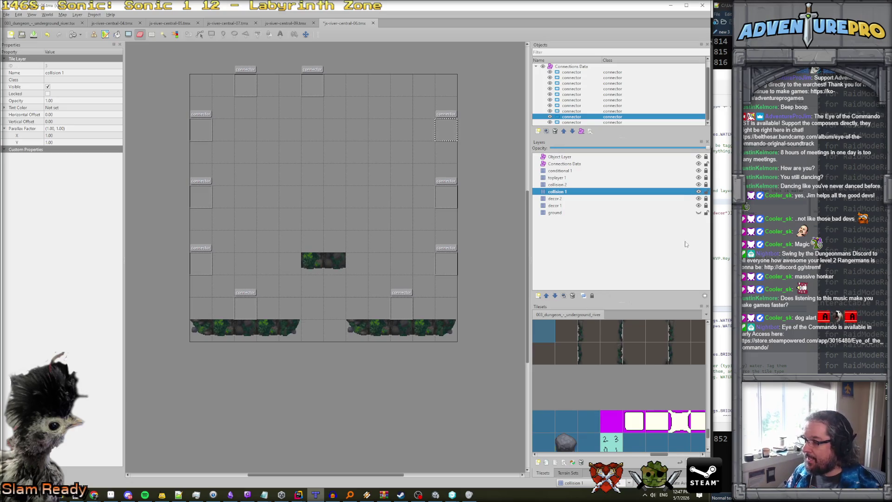
pyautogui.click(698, 212)
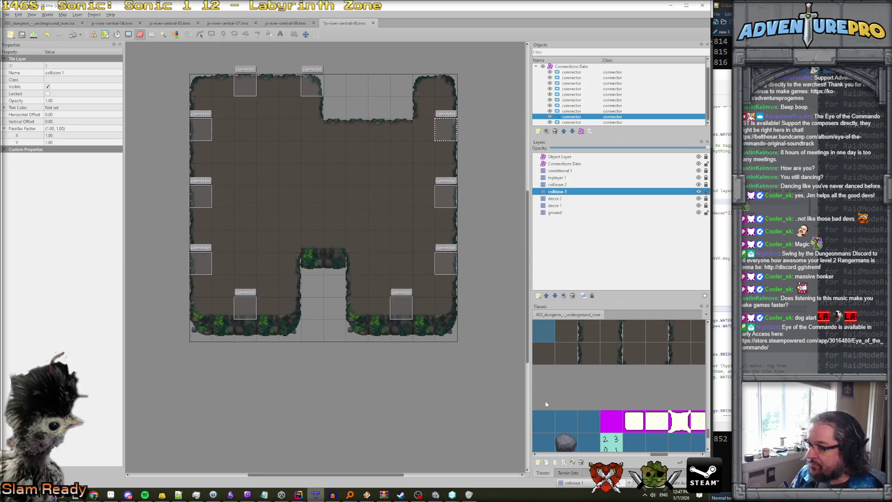
pyautogui.scroll(2, 583, 388)
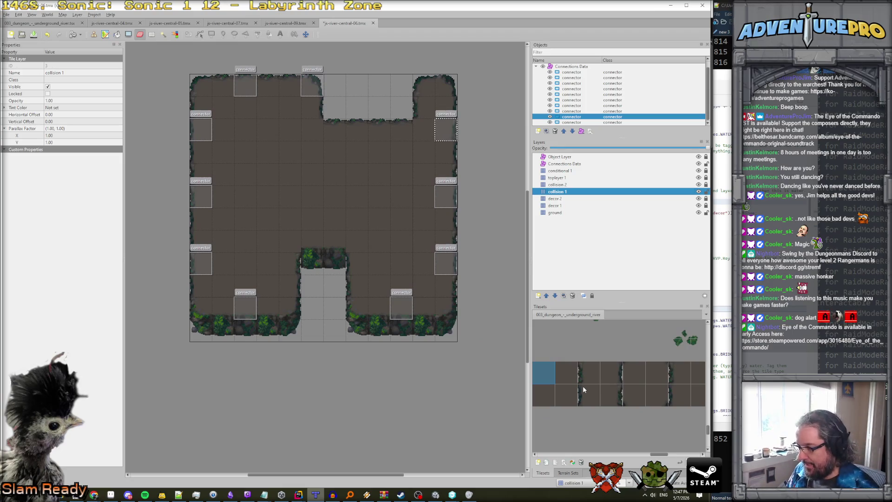
pyautogui.scroll(-3, 583, 387)
pyautogui.scroll(2, 584, 388)
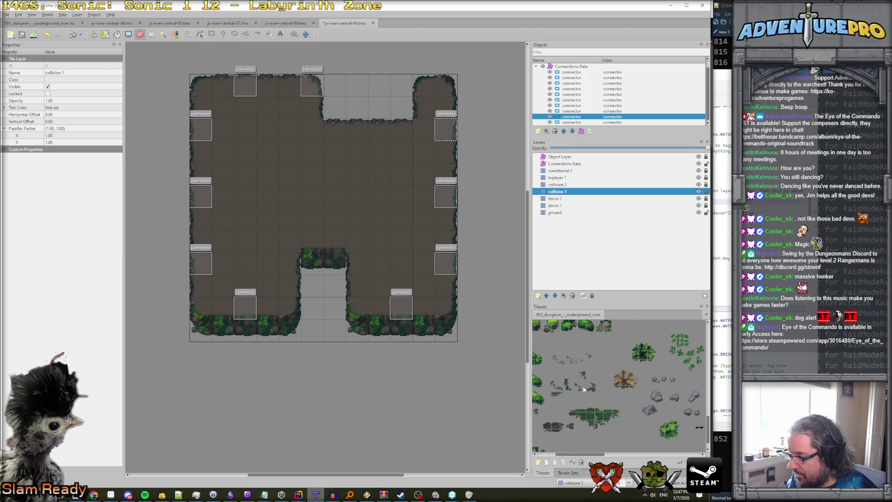
pyautogui.scroll(5, 584, 388)
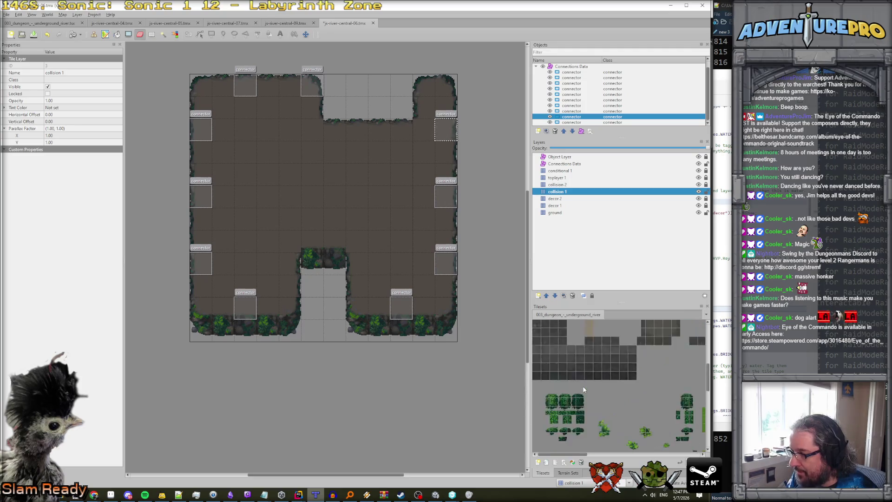
pyautogui.scroll(3, 583, 389)
pyautogui.scroll(-5, 584, 389)
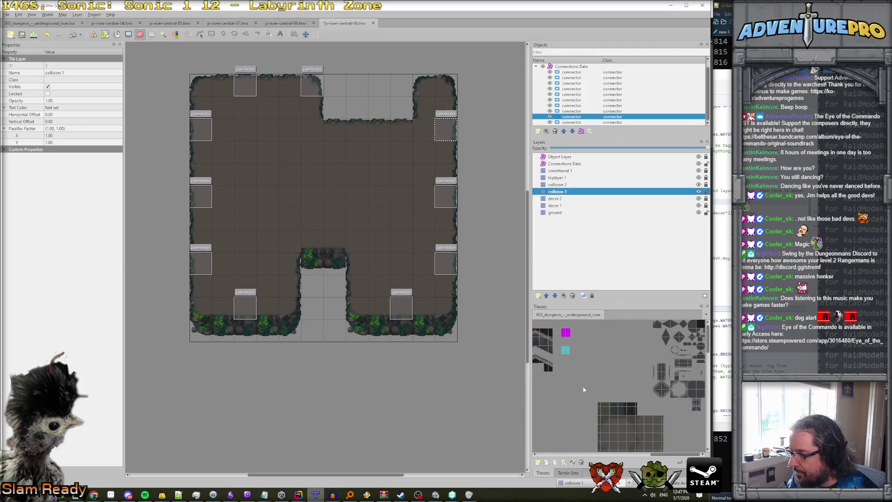
# - Browse the underground river tileset to its foliage and rock tiles, trying two foliage edge tiles
pyautogui.hscroll(5, 584, 388)
pyautogui.scroll(-5, 584, 389)
pyautogui.hscroll(-5, 584, 388)
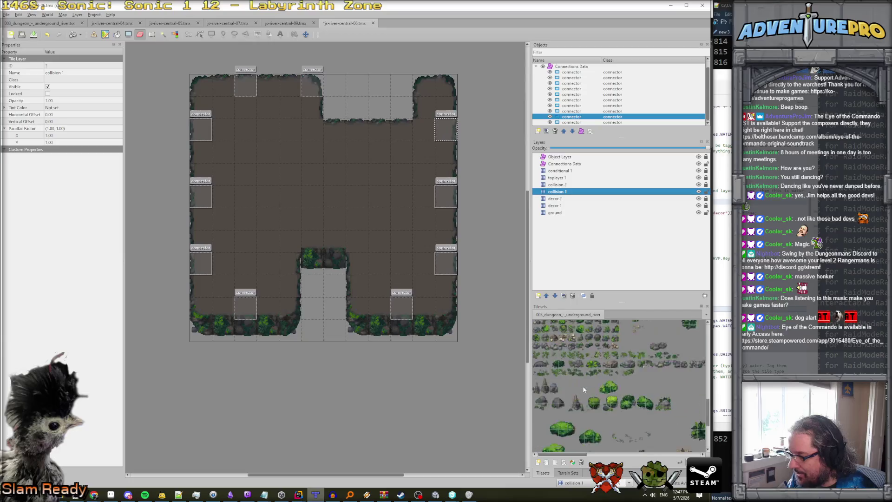
pyautogui.scroll(5, 662, 390)
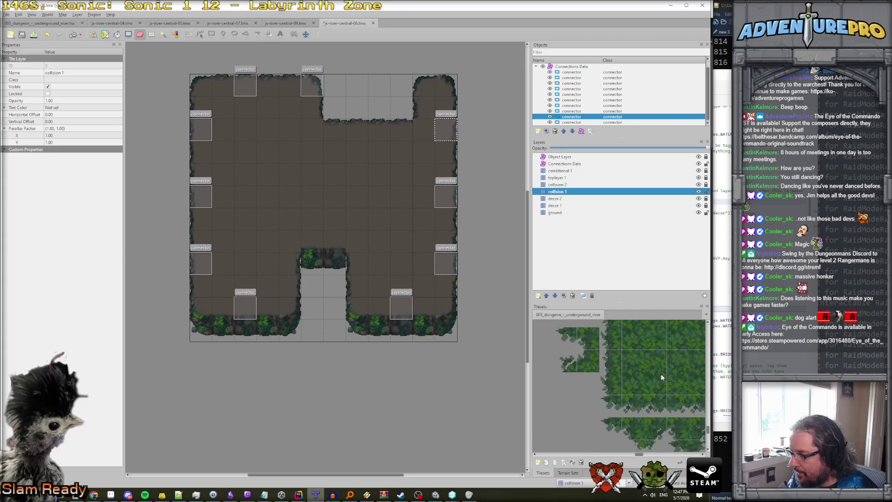
pyautogui.scroll(2, 662, 376)
pyautogui.scroll(-2, 660, 374)
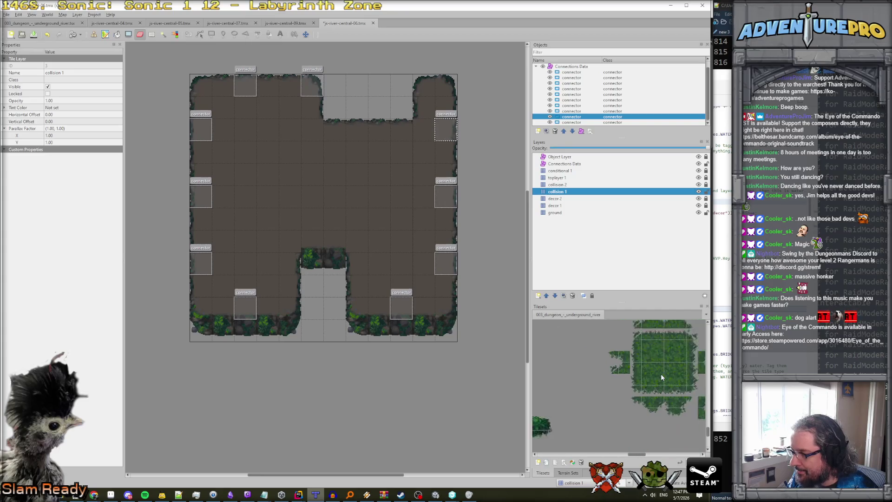
pyautogui.click(631, 350)
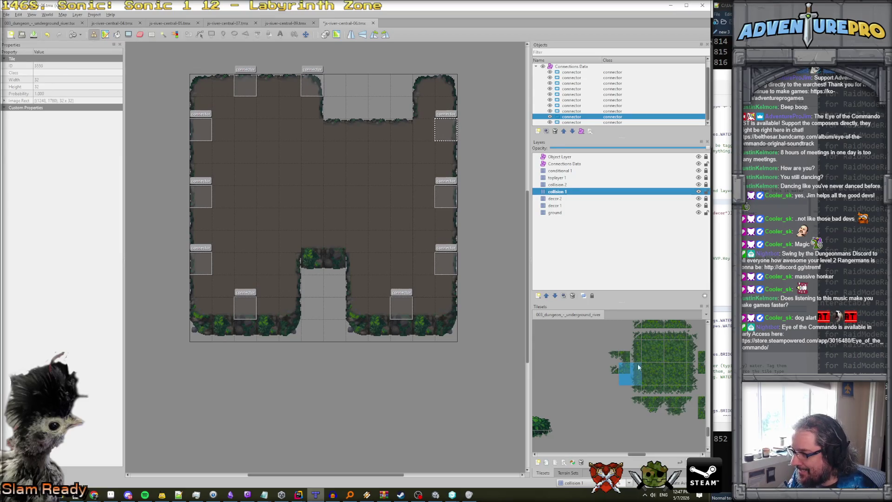
pyautogui.click(652, 373)
pyautogui.hscroll(3, 659, 369)
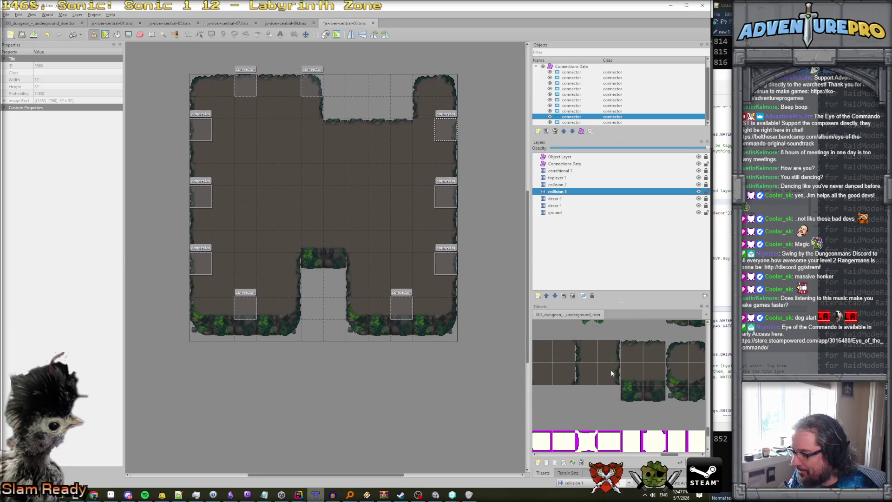
pyautogui.scroll(-2, 611, 372)
pyautogui.hscroll(5, 611, 373)
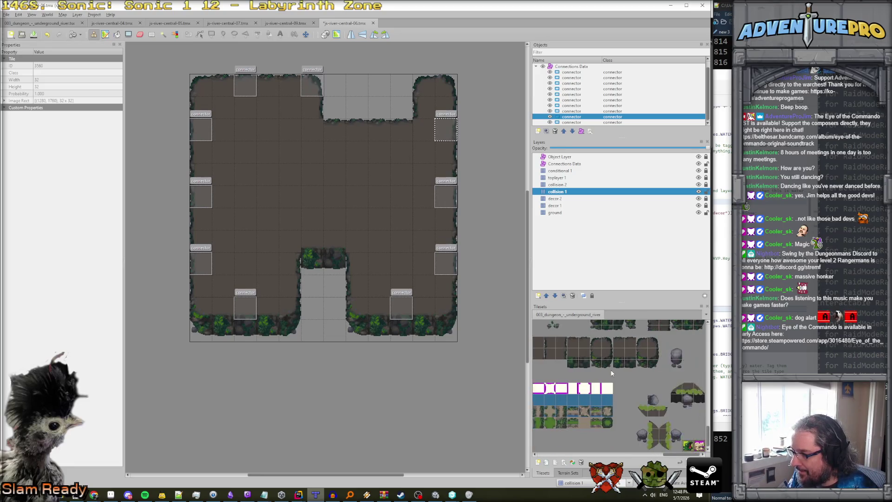
pyautogui.scroll(3, 611, 373)
pyautogui.hscroll(-3, 612, 373)
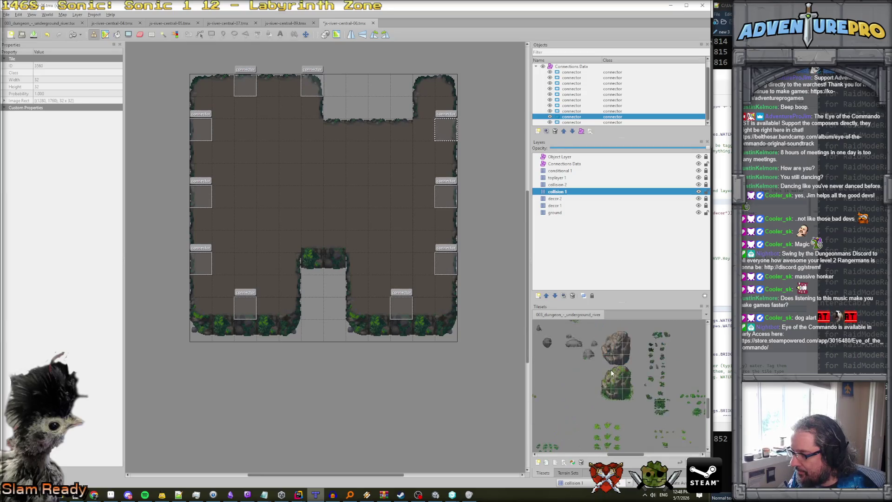
# - Stamp the 3x3 mossy rock into the room's upper-left area
pyautogui.moveTo(606, 373); pyautogui.dragTo(630, 396)
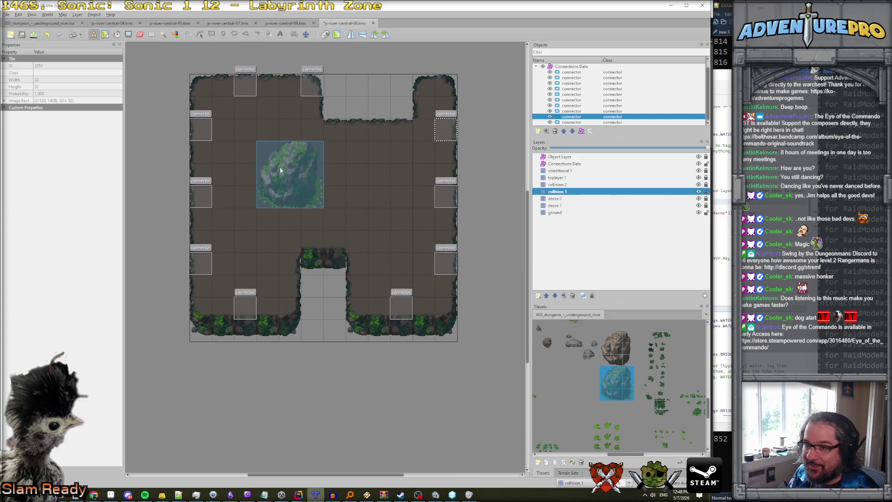
pyautogui.click(276, 159)
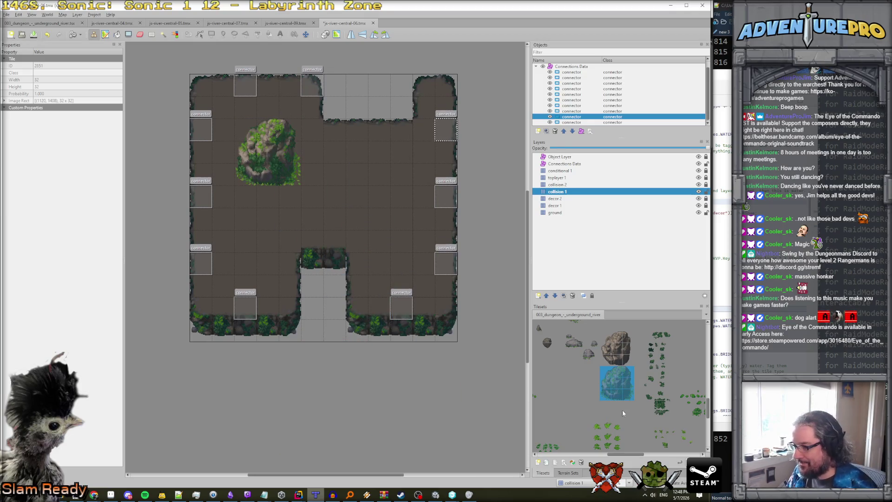
pyautogui.scroll(-2, 639, 402)
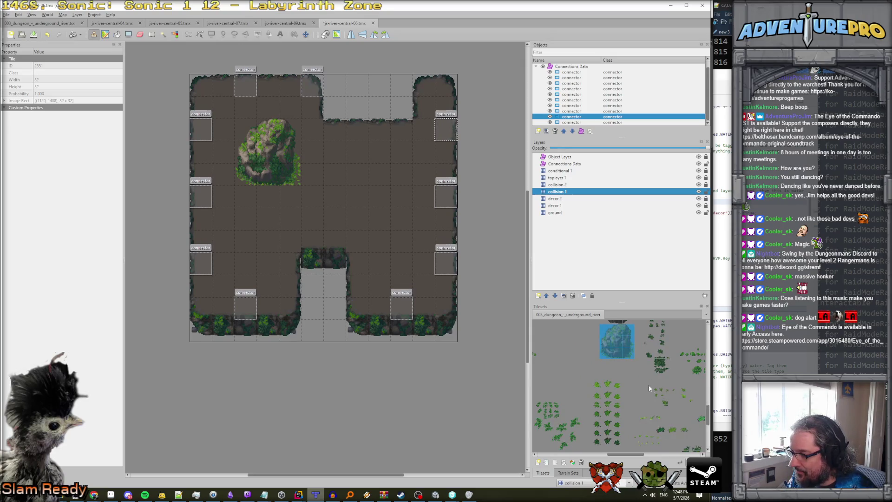
pyautogui.scroll(2, 618, 368)
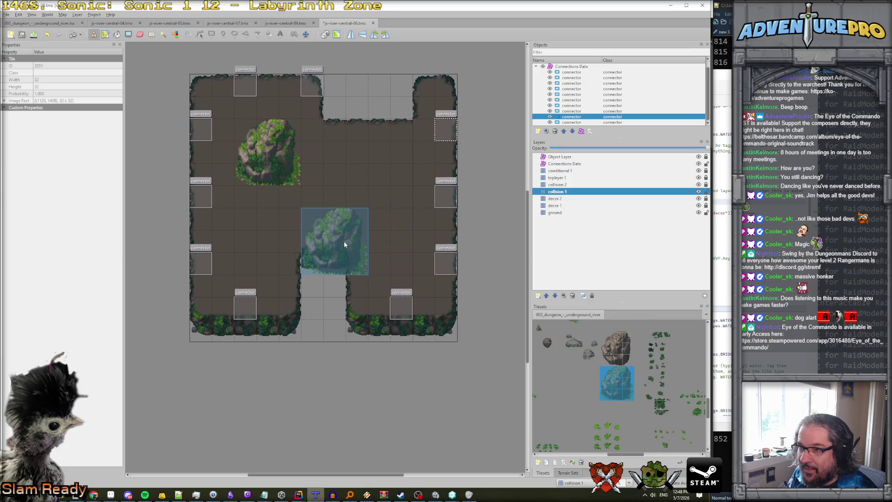
pyautogui.scroll(4, 683, 396)
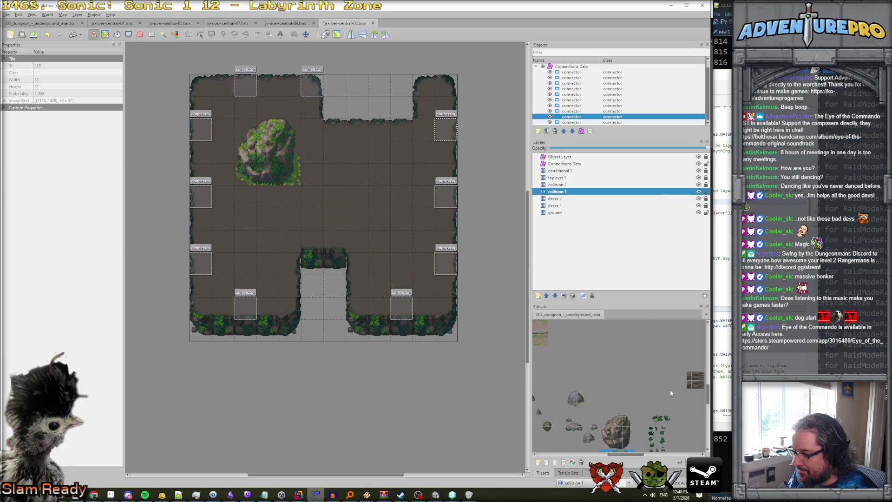
pyautogui.scroll(3, 669, 389)
pyautogui.scroll(2, 670, 390)
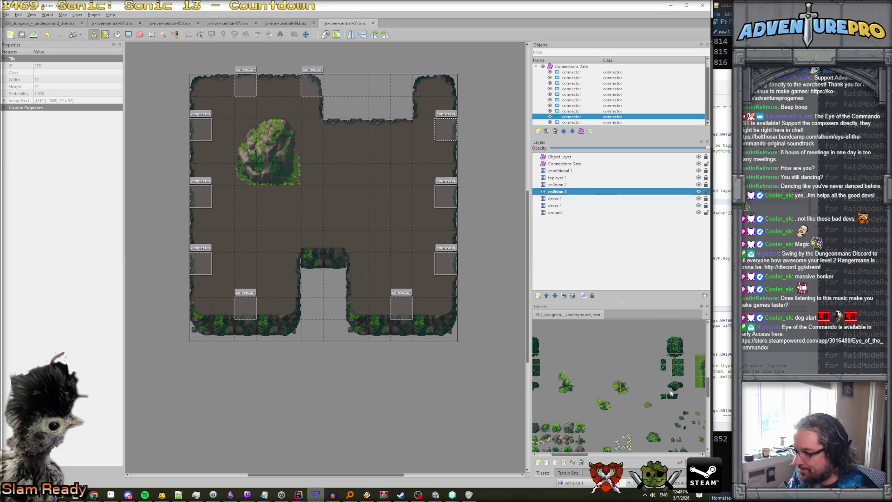
# - Try a bush tile in the room, then undo it
pyautogui.hscroll(-3, 670, 389)
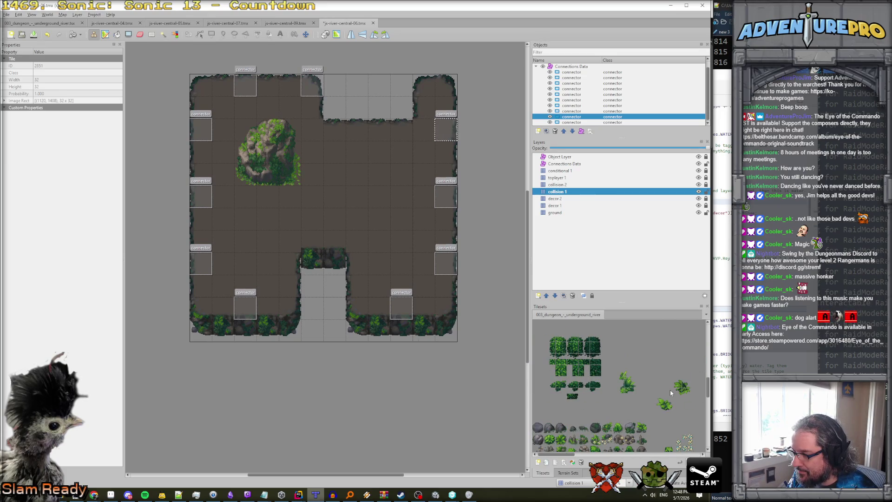
pyautogui.scroll(4, 670, 390)
pyautogui.hscroll(5, 658, 387)
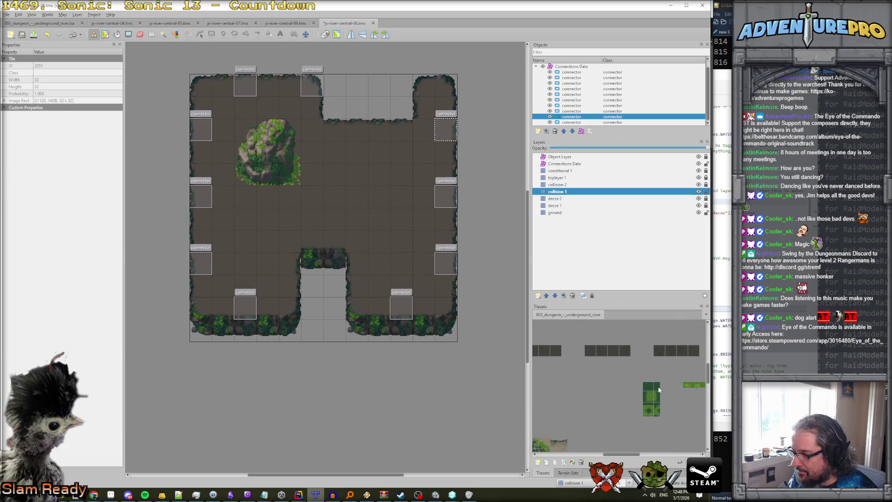
pyautogui.hscroll(-5, 658, 389)
pyautogui.hscroll(5, 659, 399)
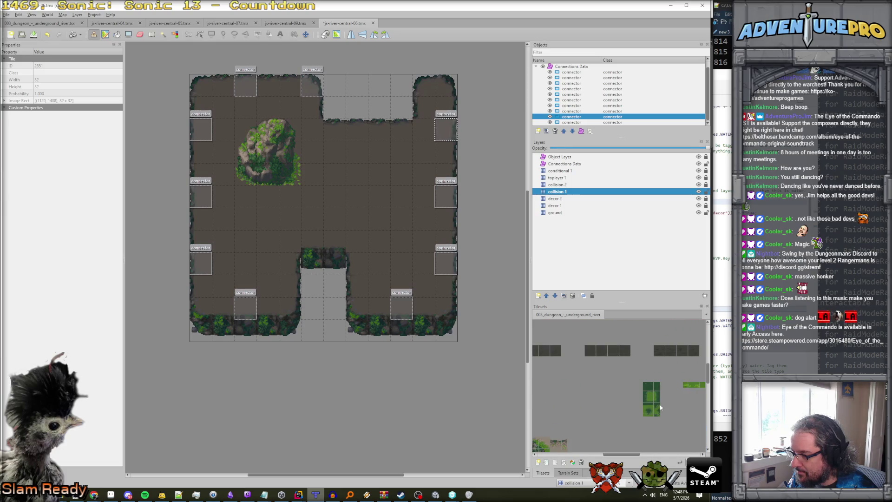
pyautogui.hscroll(-3, 660, 408)
pyautogui.scroll(-4, 660, 407)
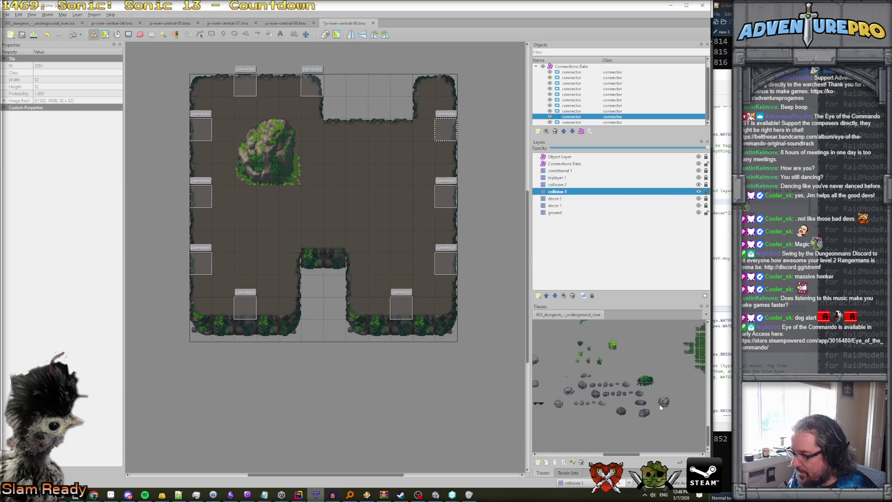
pyautogui.hscroll(-3, 660, 407)
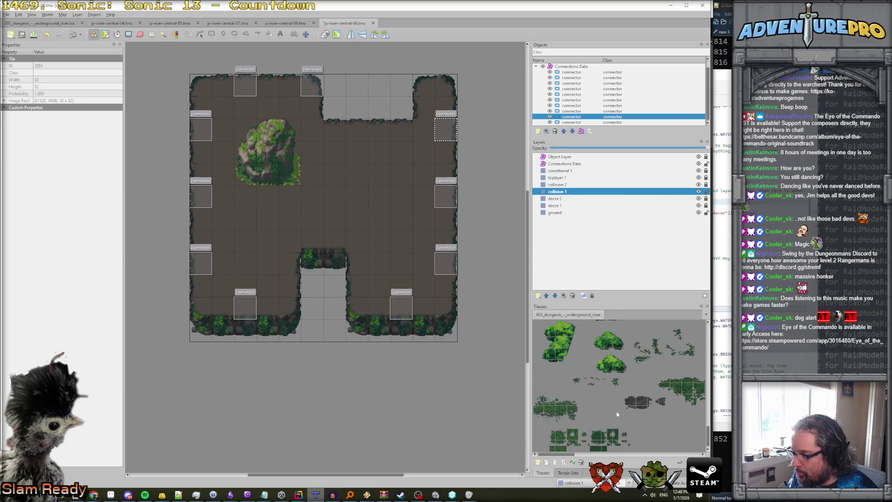
pyautogui.click(560, 414)
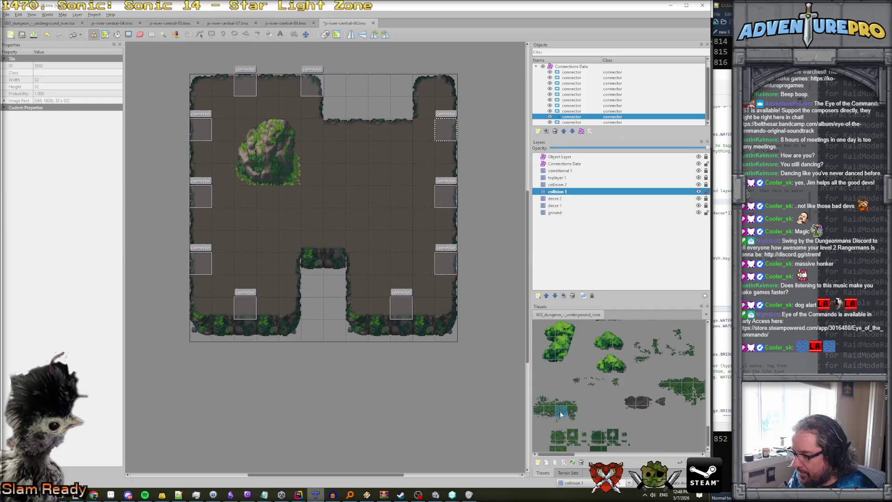
pyautogui.click(272, 200)
pyautogui.hotkey('ctrl', 'z')
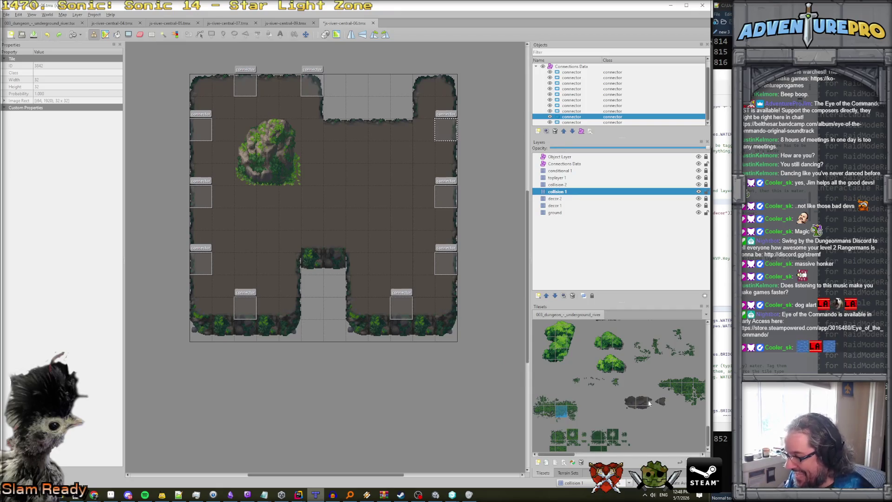
pyautogui.hscroll(5, 654, 398)
pyautogui.hscroll(-5, 654, 398)
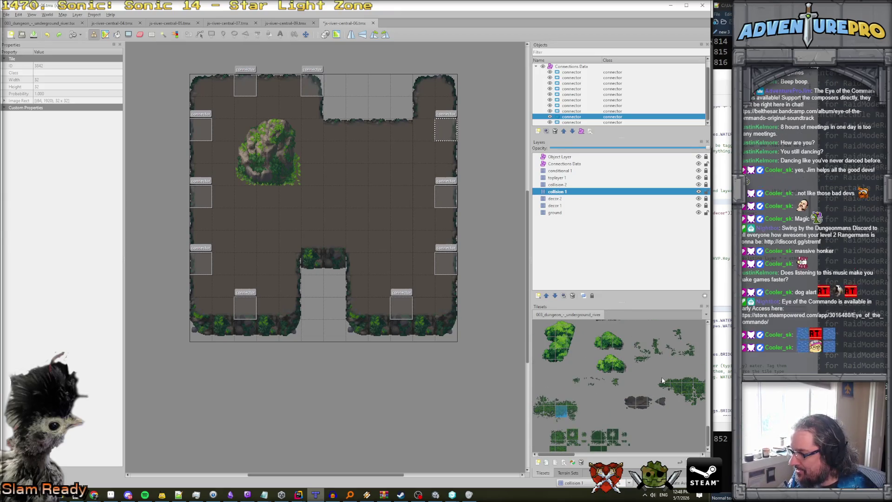
pyautogui.hscroll(5, 668, 384)
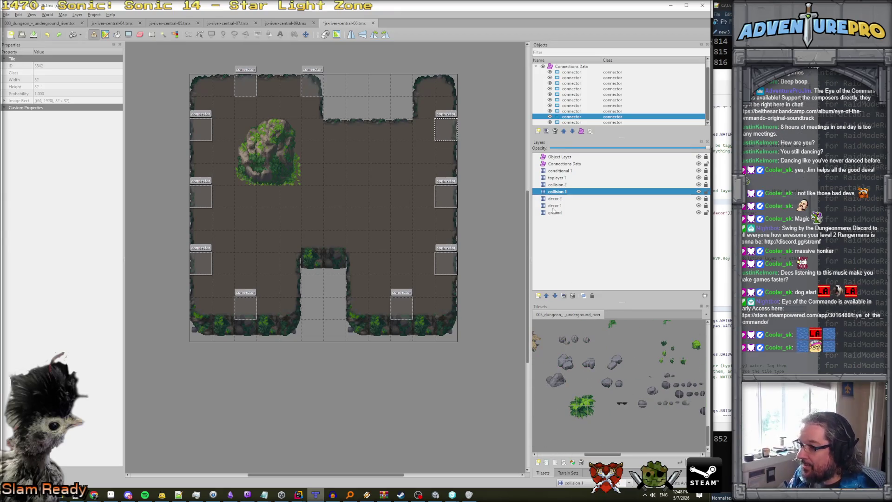
pyautogui.click(658, 206)
# - Unlock decor 1 and stamp three vegetation blocks across the room's middle and lower-left floor
pyautogui.click(698, 205)
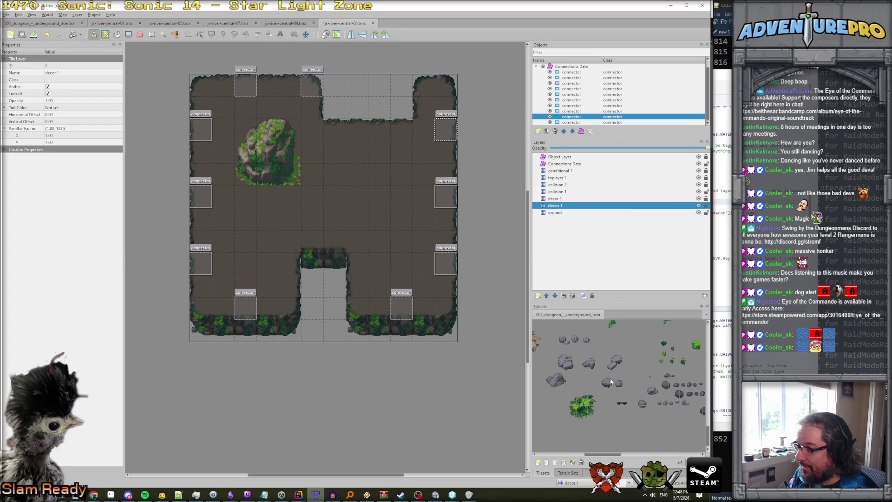
pyautogui.hscroll(-4, 608, 386)
pyautogui.hscroll(2, 627, 384)
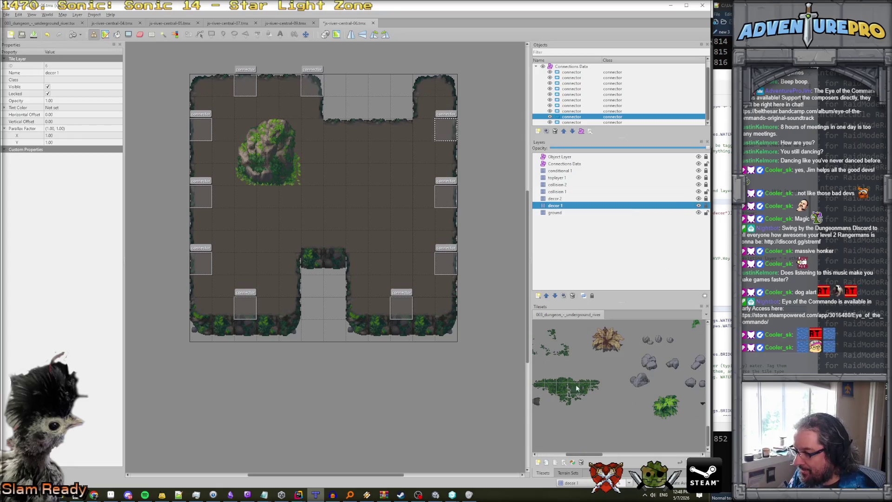
pyautogui.moveTo(535, 373); pyautogui.dragTo(597, 391)
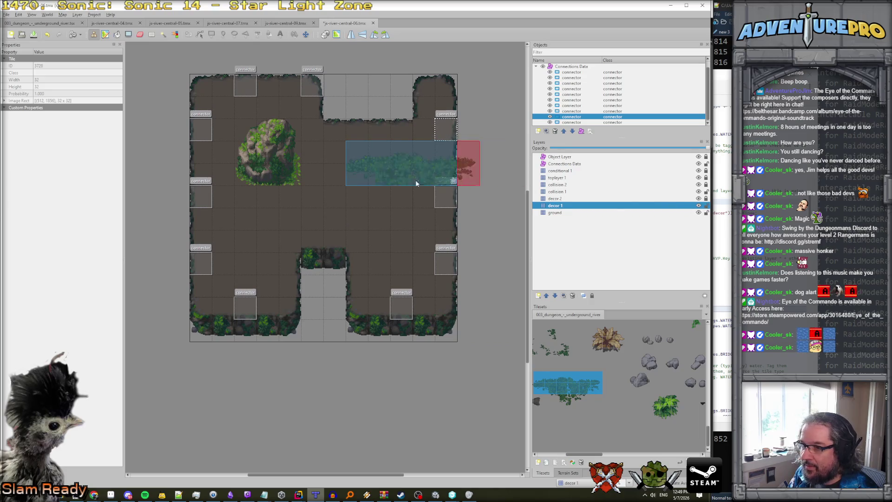
pyautogui.click(371, 193)
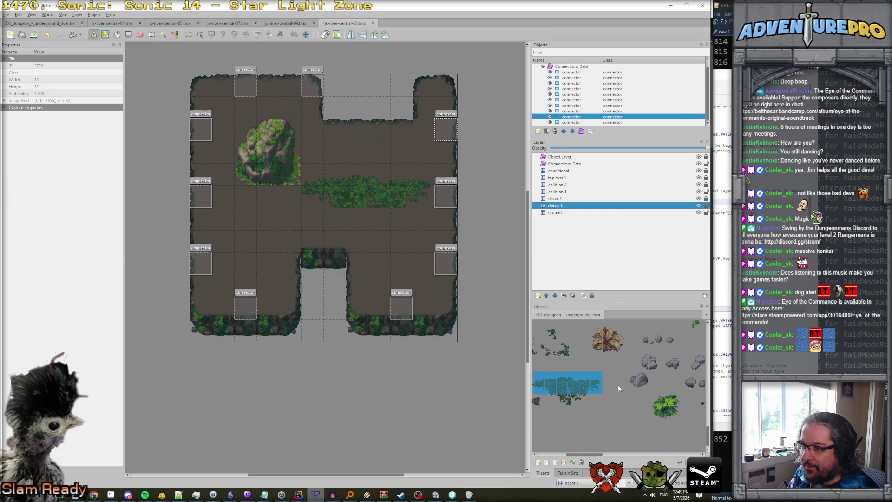
pyautogui.moveTo(550, 399); pyautogui.dragTo(582, 402)
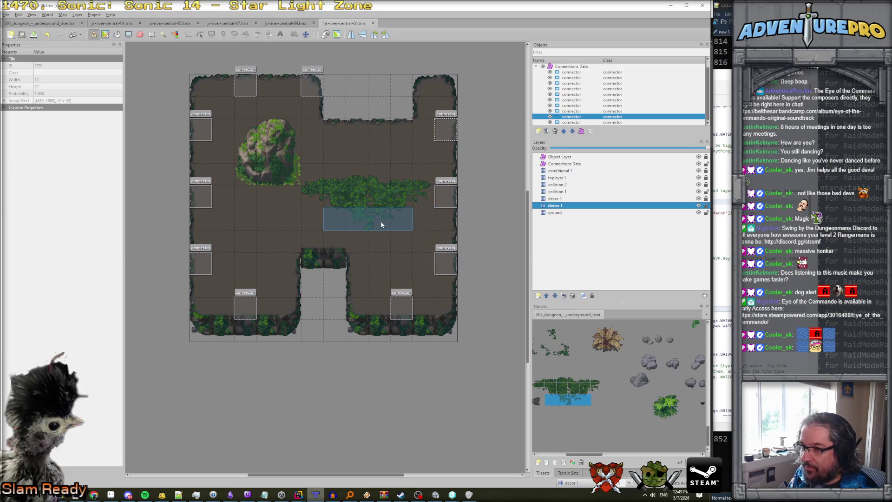
pyautogui.click(380, 221)
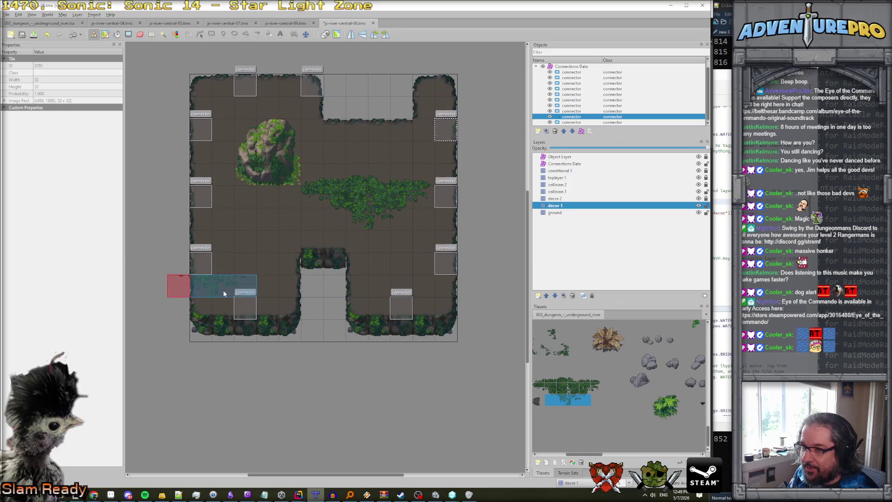
pyautogui.hscroll(-3, 603, 402)
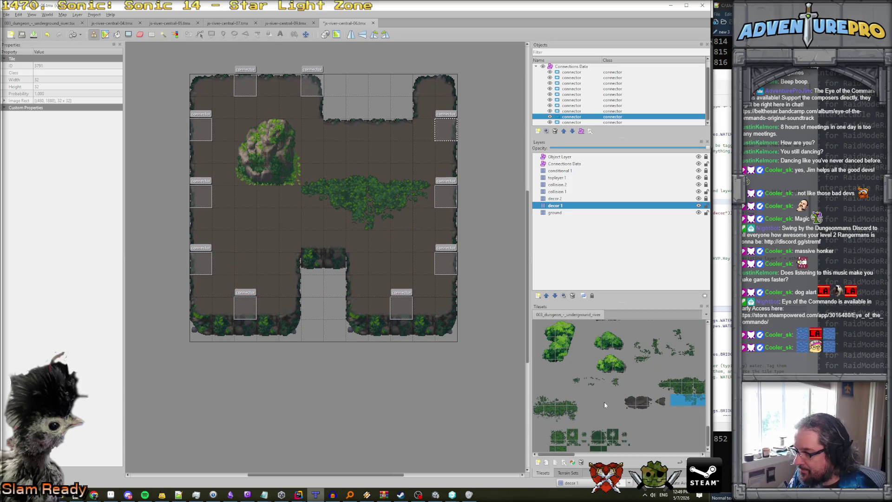
pyautogui.moveTo(542, 405); pyautogui.dragTo(574, 421)
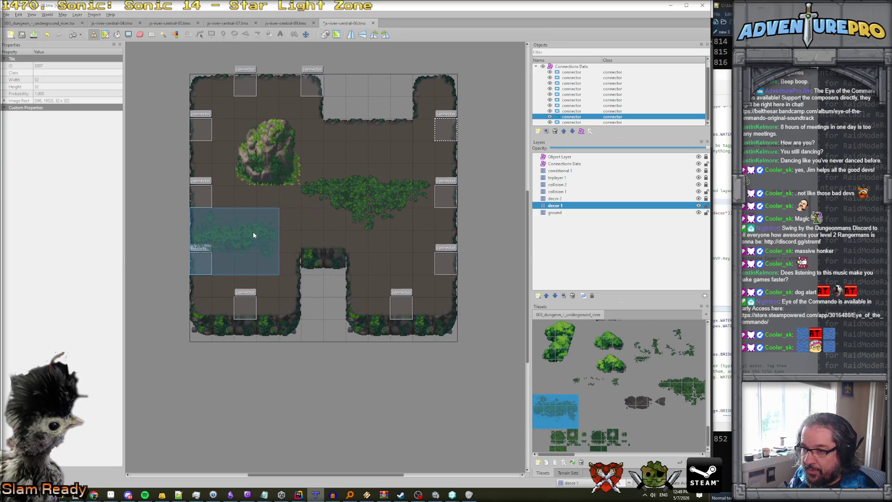
pyautogui.click(263, 236)
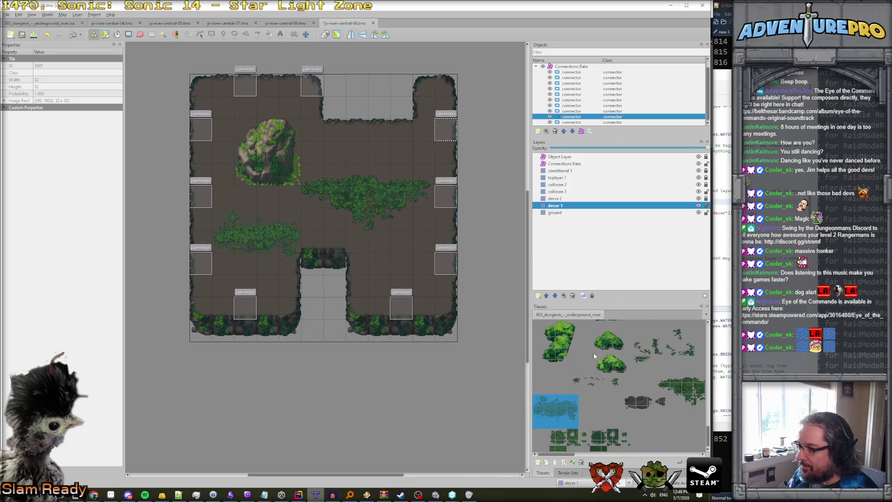
pyautogui.scroll(5, 599, 363)
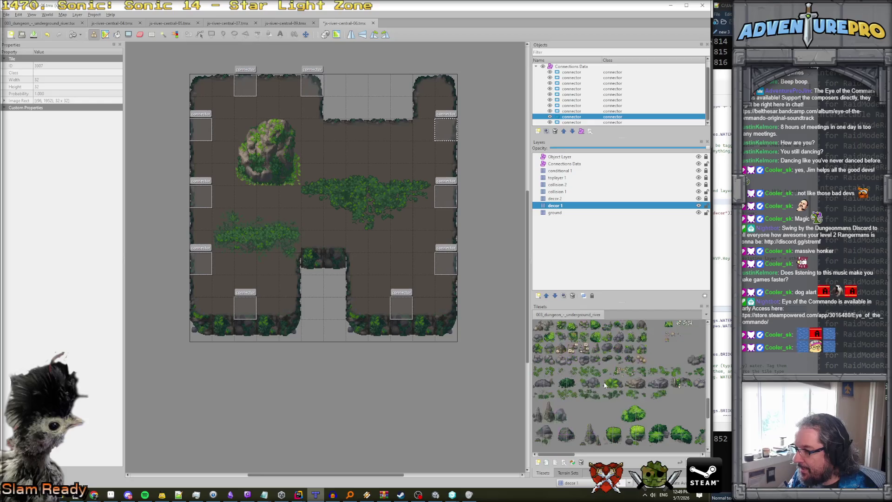
pyautogui.scroll(3, 604, 384)
pyautogui.hotkey('ctrl', 'pageup')
pyautogui.hotkey('ctrl', 'pageup')
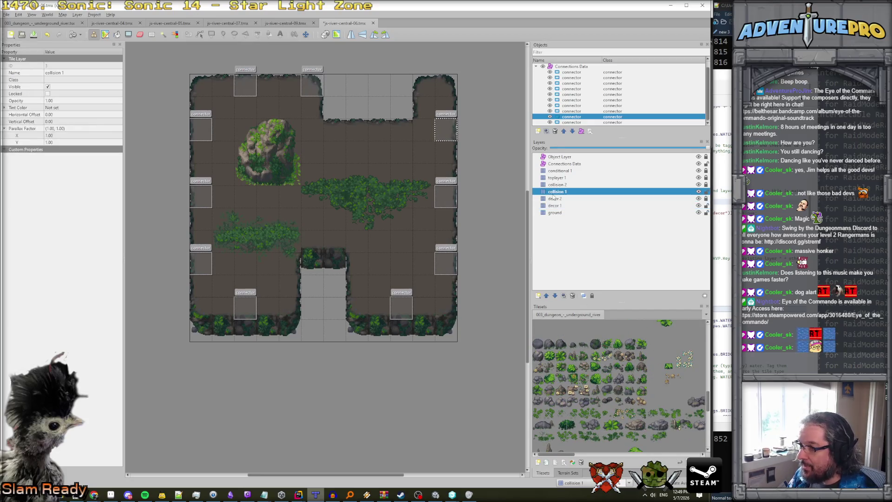
# - Save the room as js-river-central-10.tmx in MapSections
pyautogui.click(606, 392)
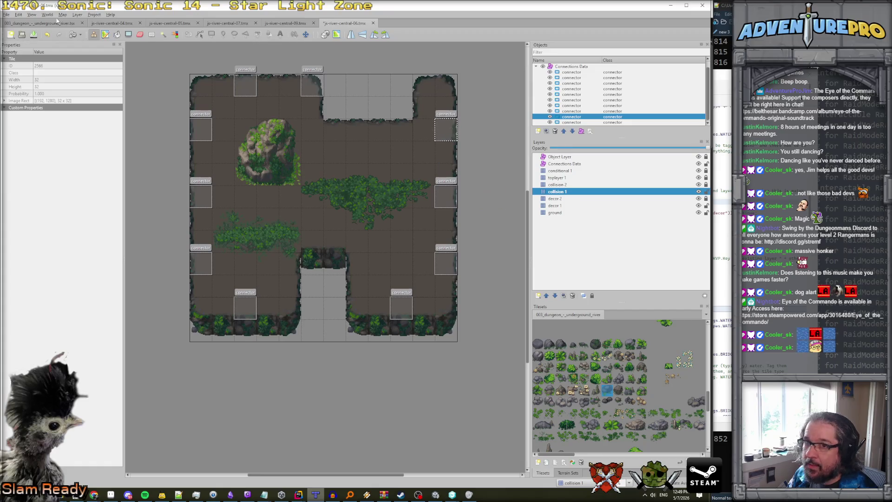
pyautogui.click(6, 14)
pyautogui.click(38, 75)
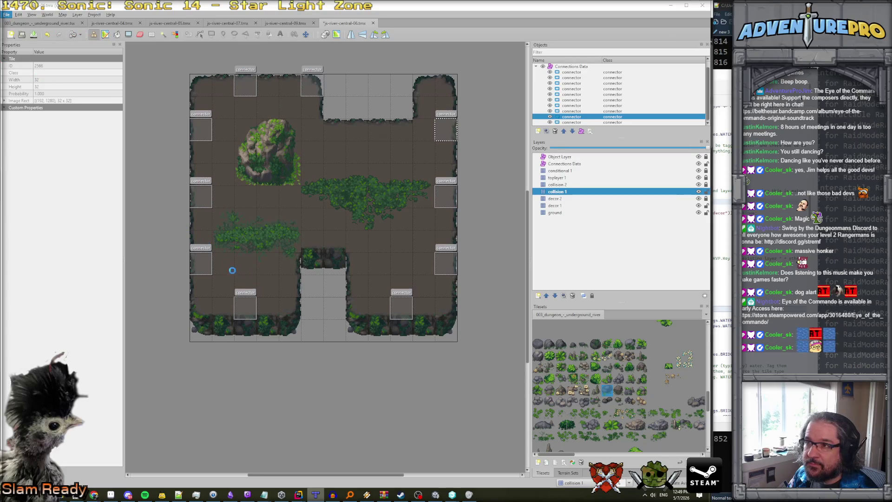
pyautogui.click(79, 226)
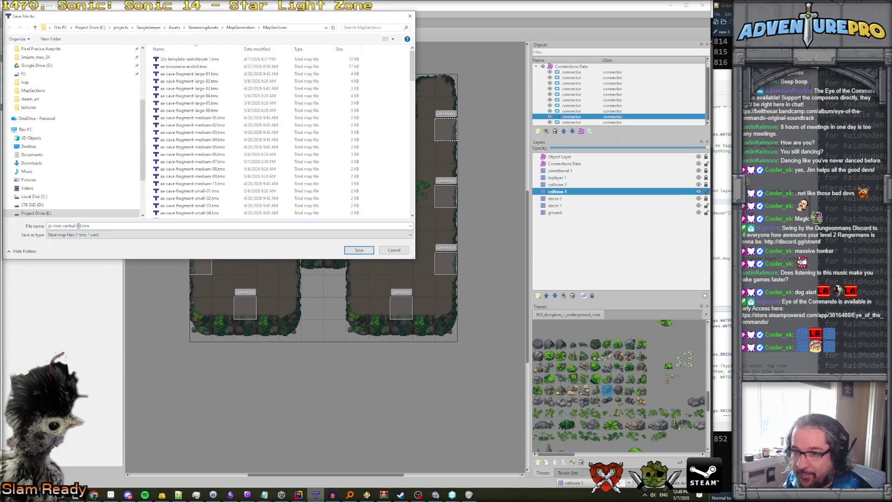
pyautogui.press('BackSpace')
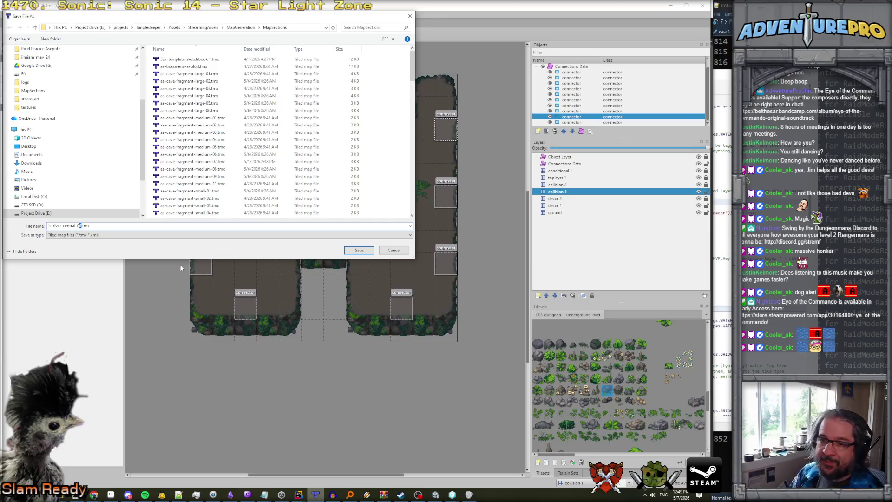
pyautogui.write('1')
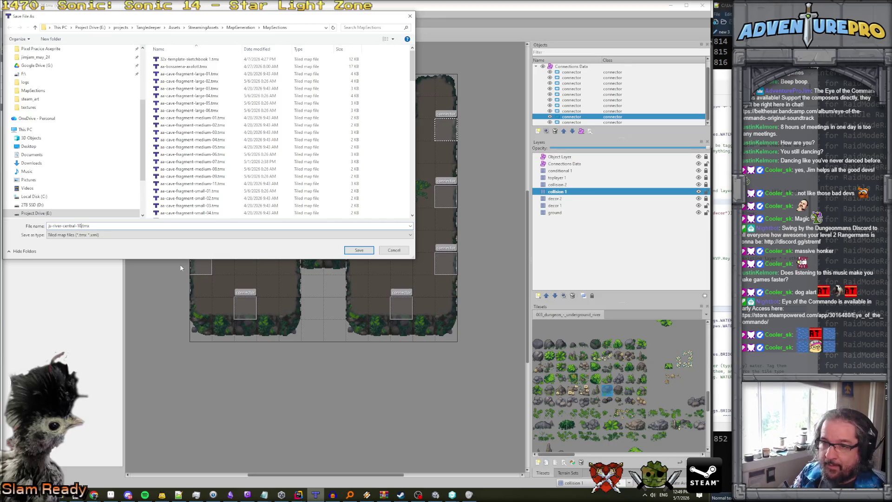
pyautogui.moveTo(410, 65); pyautogui.dragTo(405, 194)
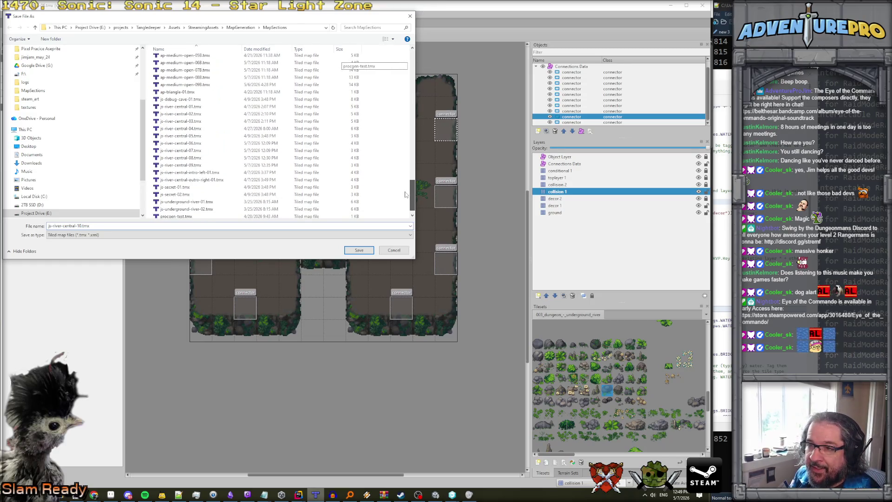
pyautogui.click(359, 251)
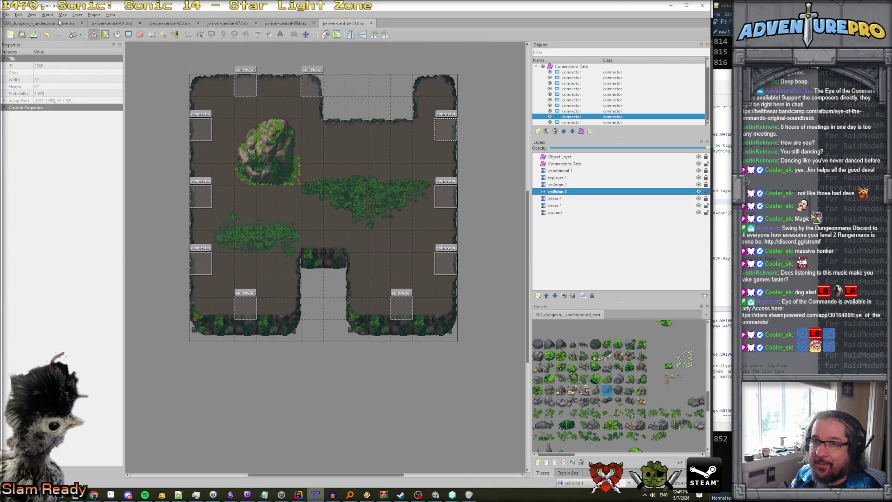
# - Bring up the Open File dialog with Ctrl+O
pyautogui.click(7, 15)
pyautogui.press('Escape')
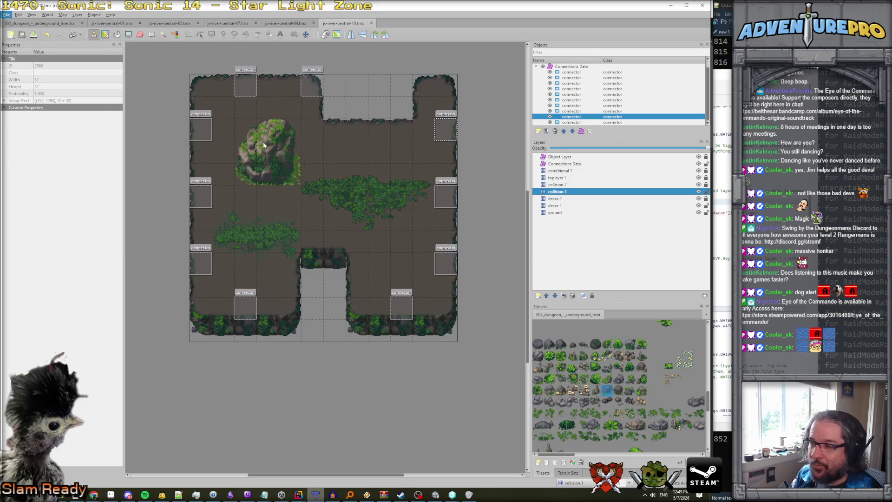
pyautogui.hotkey('ctrl', 'o')
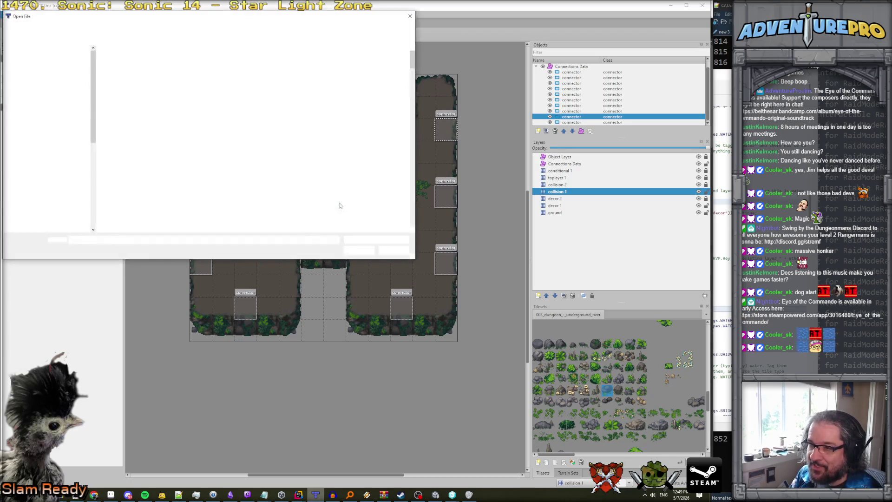
# - Open js-river-central-06.tmx from the file list
pyautogui.scroll(-7, 309, 173)
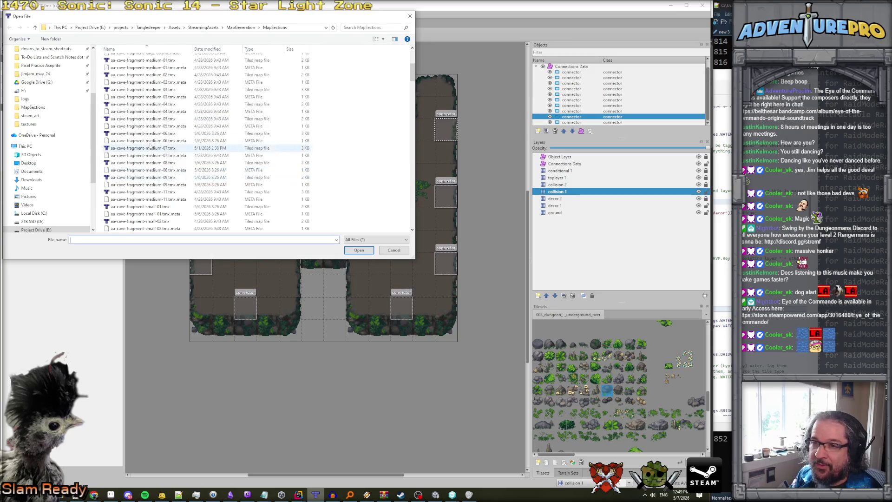
pyautogui.scroll(-12, 151, 150)
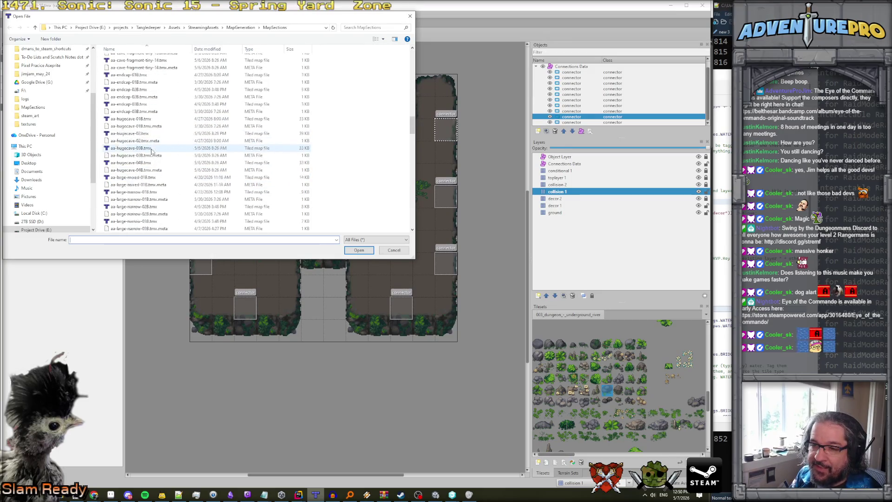
pyautogui.scroll(-15, 151, 150)
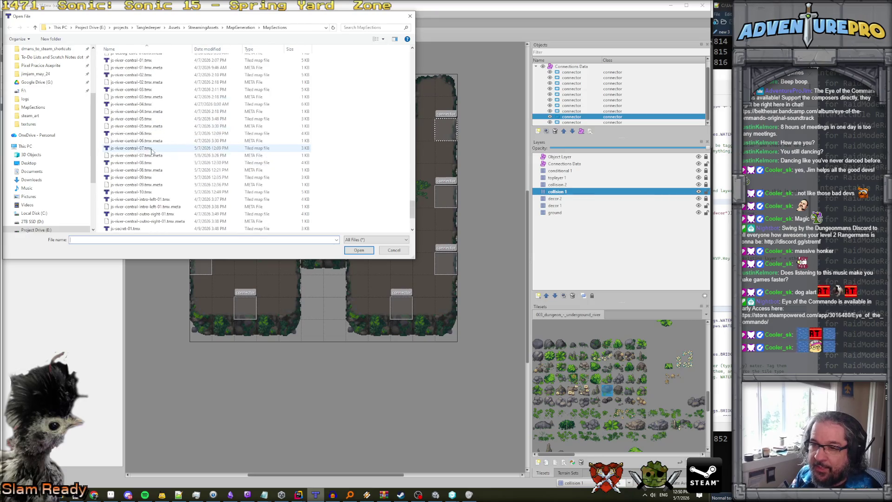
pyautogui.click(146, 126)
pyautogui.click(131, 192)
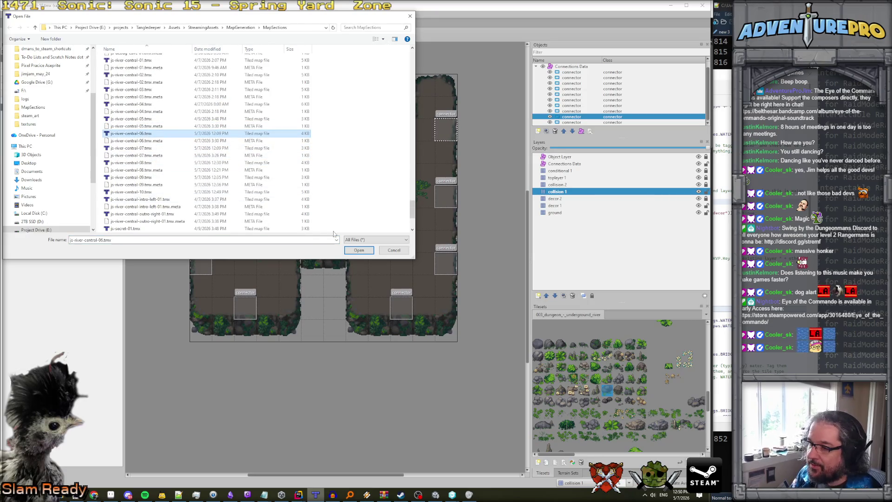
pyautogui.click(356, 250)
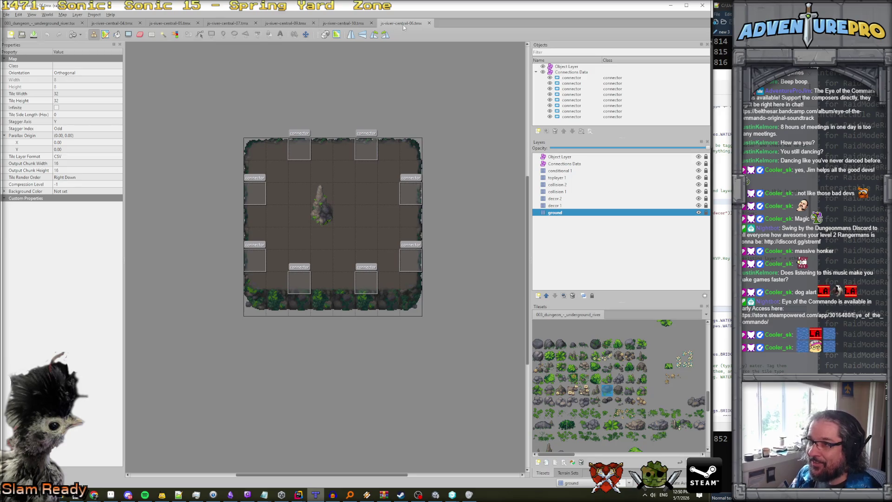
# - Move the 06 tab left, close rooms 04 and 05, and return to js-river-central-10
pyautogui.moveTo(402, 24); pyautogui.dragTo(145, 29)
pyautogui.click(106, 25)
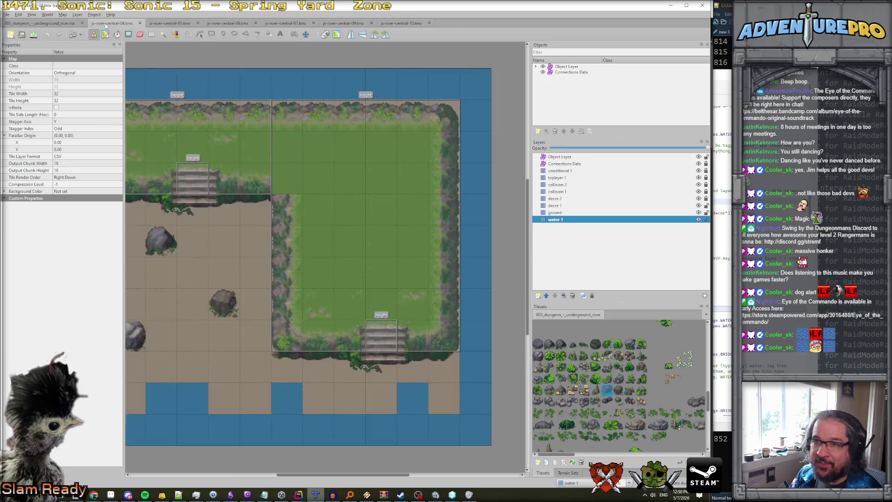
pyautogui.click(140, 23)
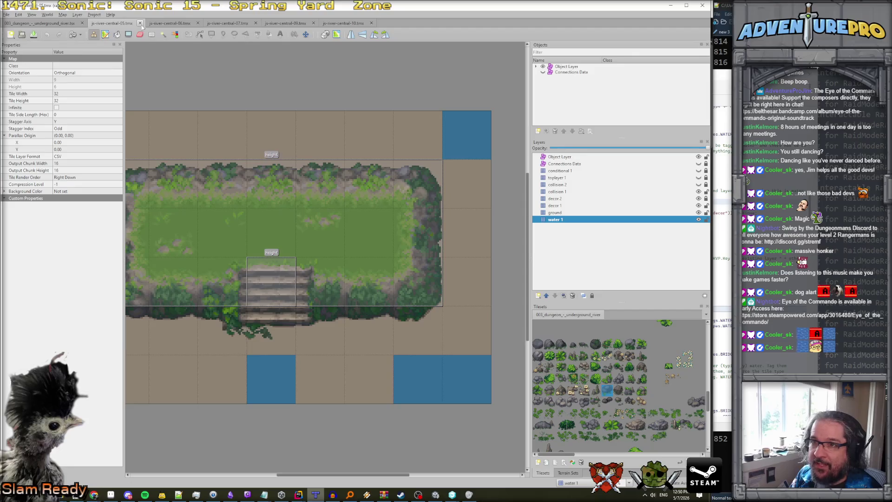
pyautogui.click(139, 23)
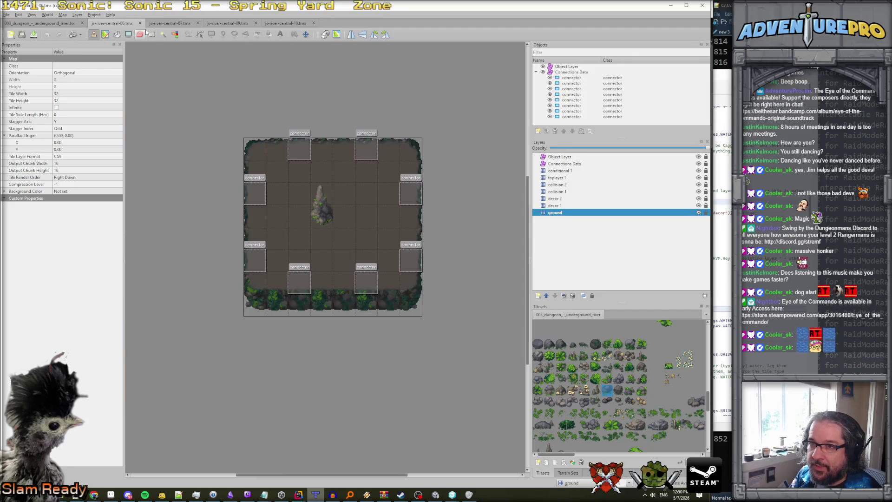
pyautogui.click(174, 24)
pyautogui.click(224, 24)
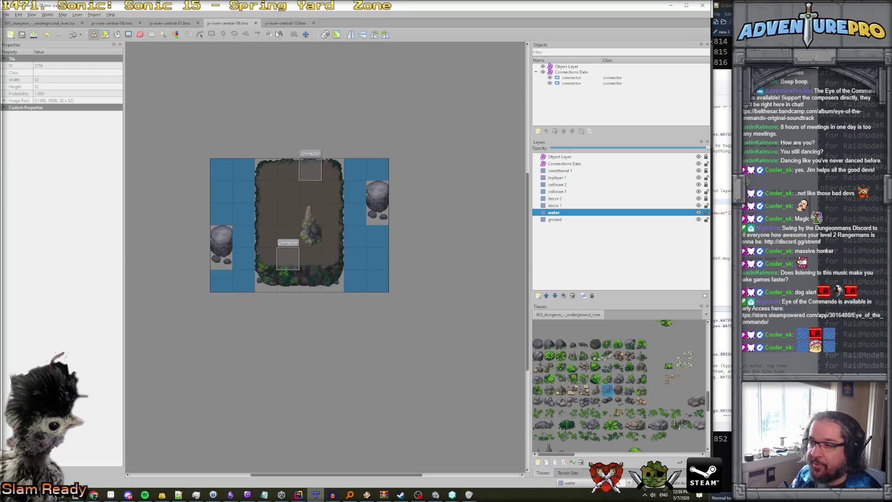
pyautogui.click(278, 24)
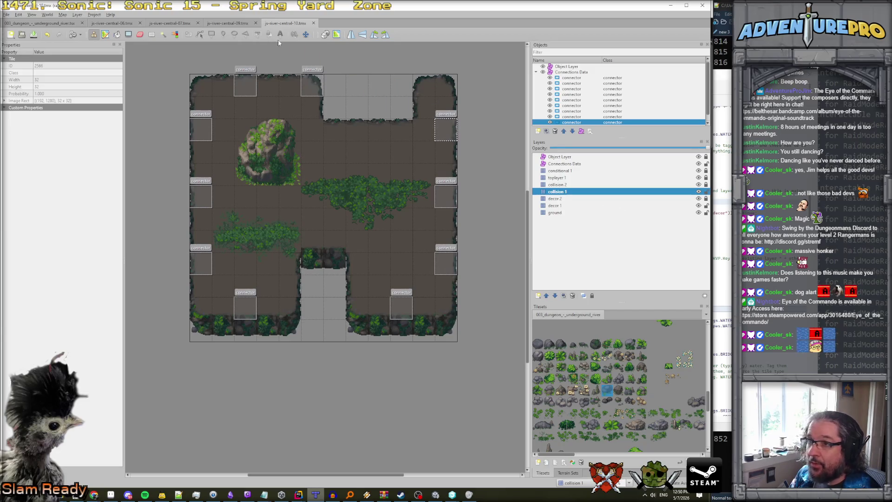
# - Pick up the rock tile from room 09's ground layer and carry it into room 10
pyautogui.click(230, 23)
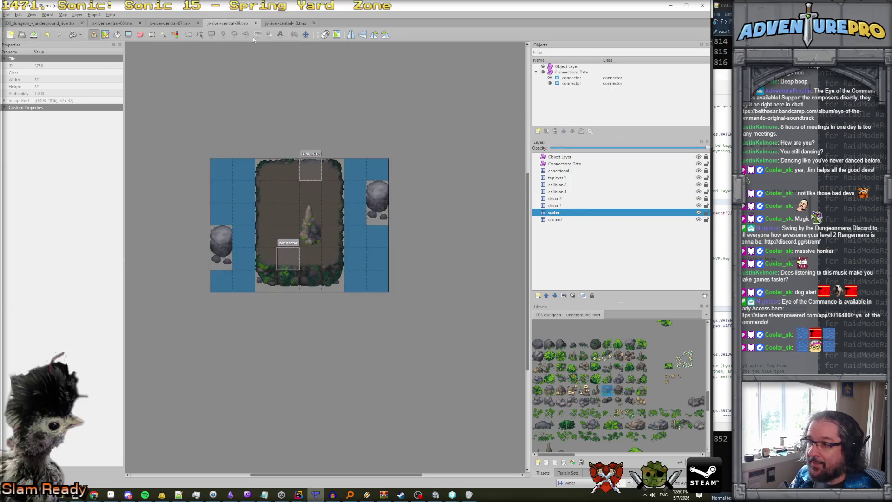
pyautogui.click(557, 221)
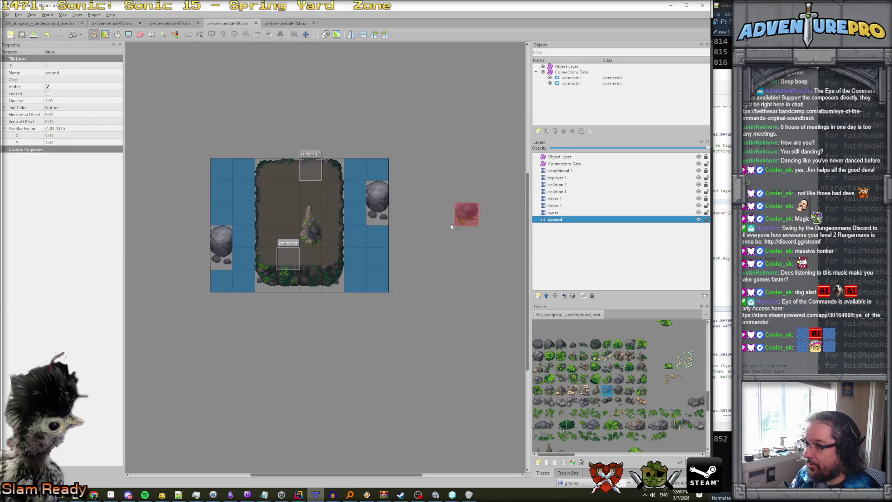
pyautogui.rightClick(384, 202)
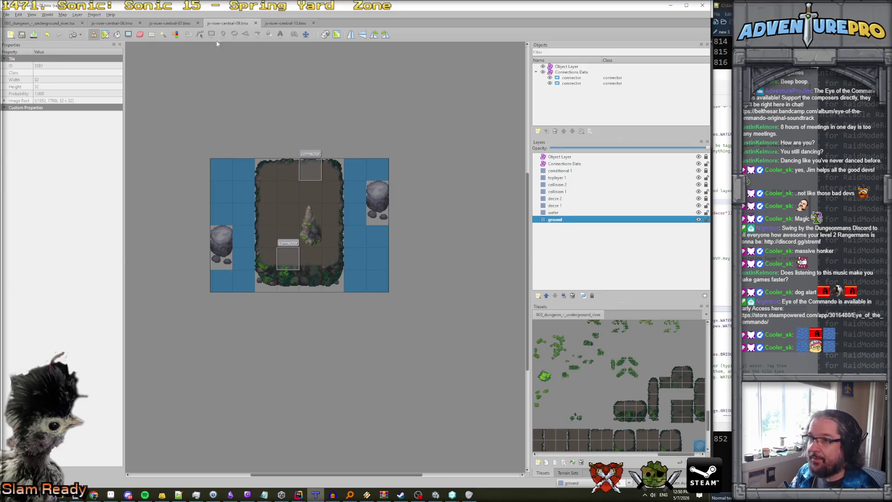
pyautogui.click(279, 23)
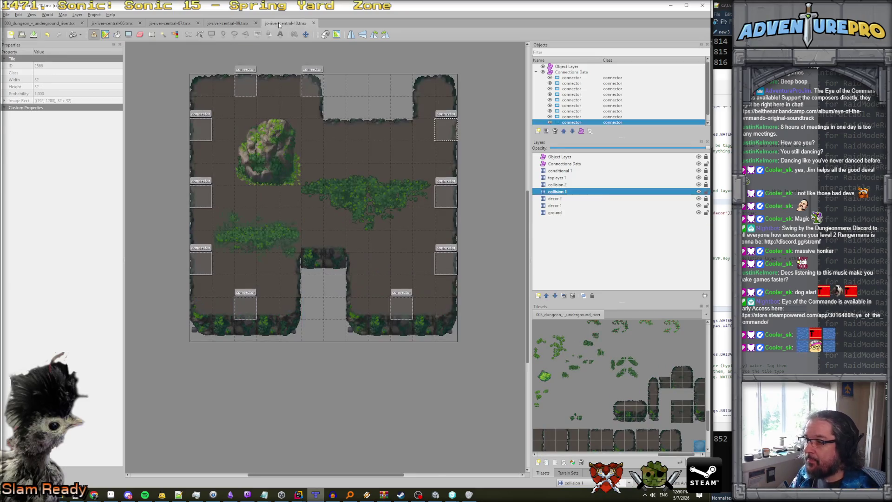
pyautogui.click(554, 212)
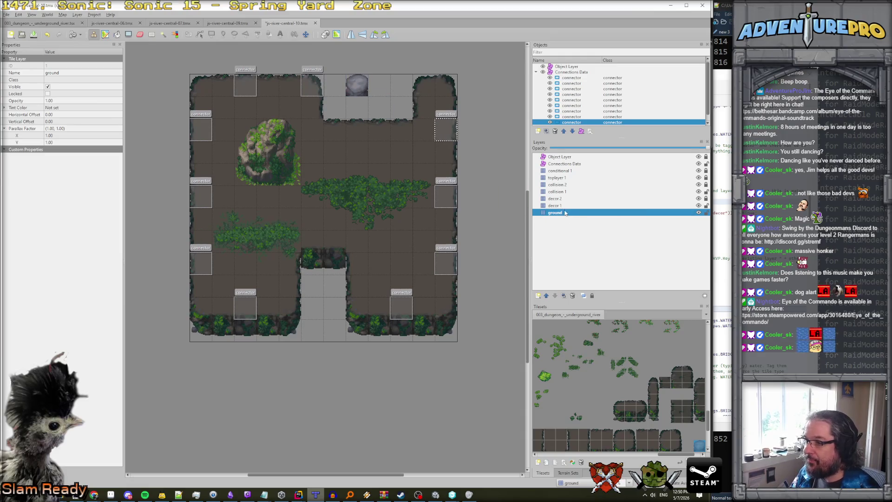
pyautogui.click(241, 23)
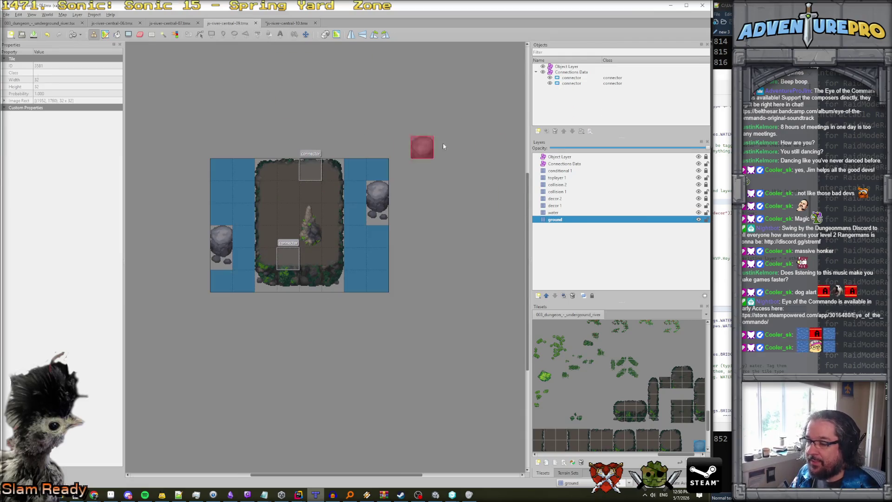
pyautogui.click(292, 24)
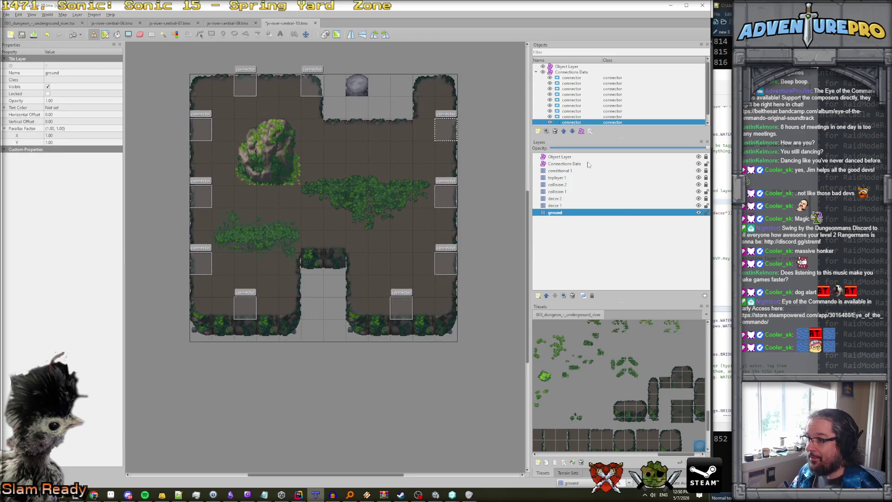
pyautogui.click(559, 205)
pyautogui.rightClick(559, 207)
# - Add a new tile layer named 'water' and place it below decor 1
pyautogui.moveTo(650, 210)
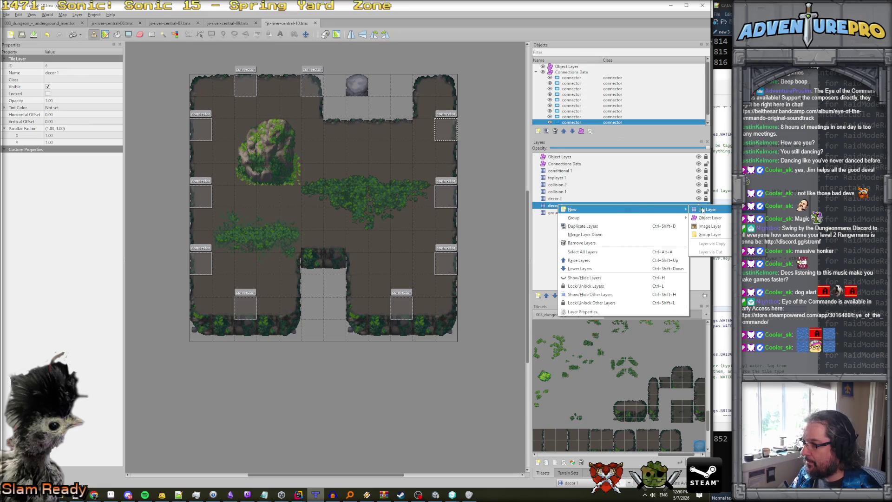
pyautogui.click(702, 210)
pyautogui.write('wate')
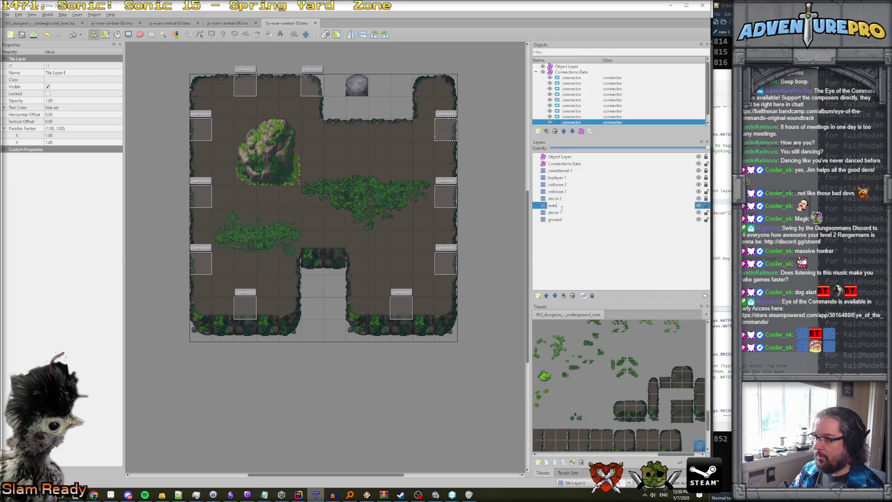
pyautogui.write('r')
pyautogui.press('Return')
pyautogui.moveTo(559, 208); pyautogui.dragTo(563, 221)
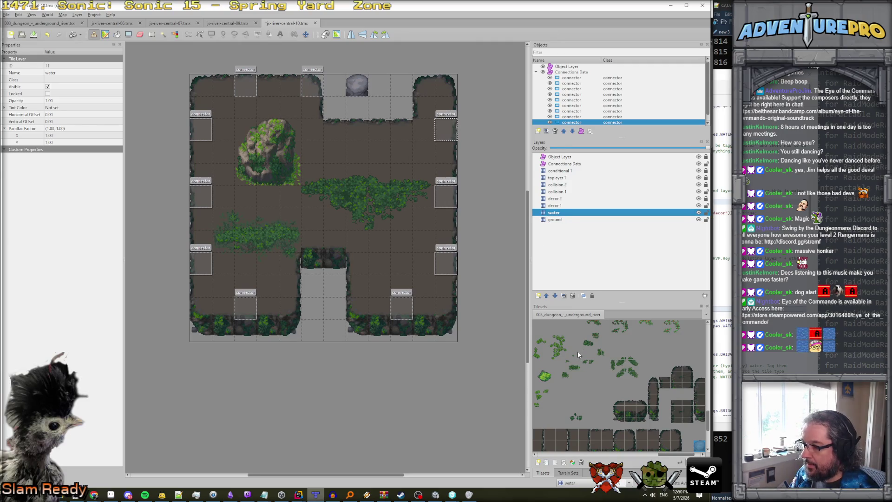
# - Paint blue water tiles into the bottom channel and over the top opening
pyautogui.hscroll(-5, 578, 353)
pyautogui.scroll(3, 578, 353)
pyautogui.scroll(-10, 578, 354)
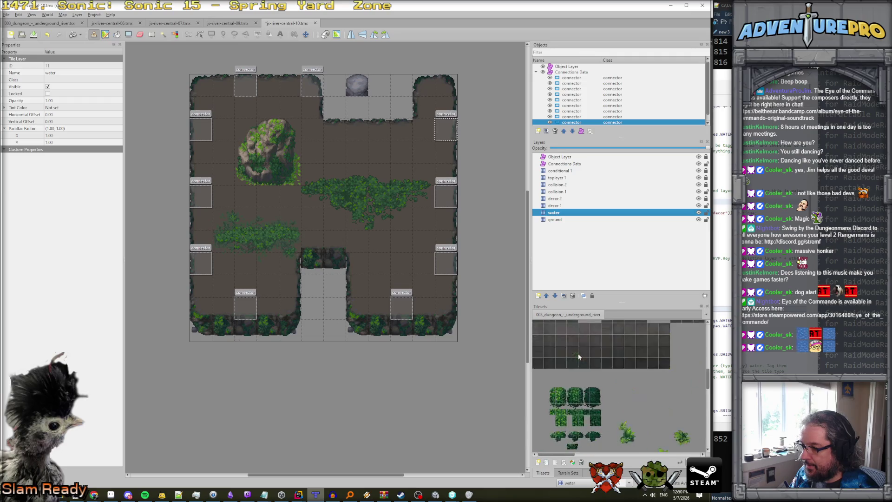
pyautogui.hscroll(10, 575, 354)
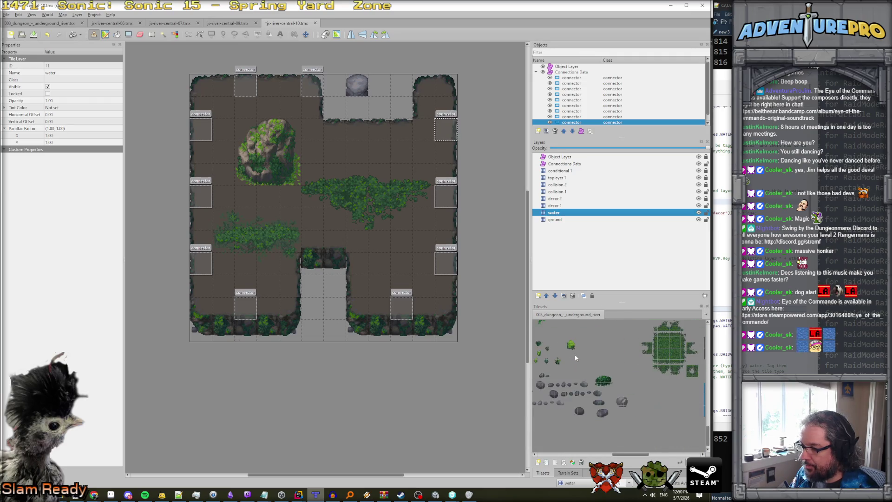
pyautogui.click(650, 389)
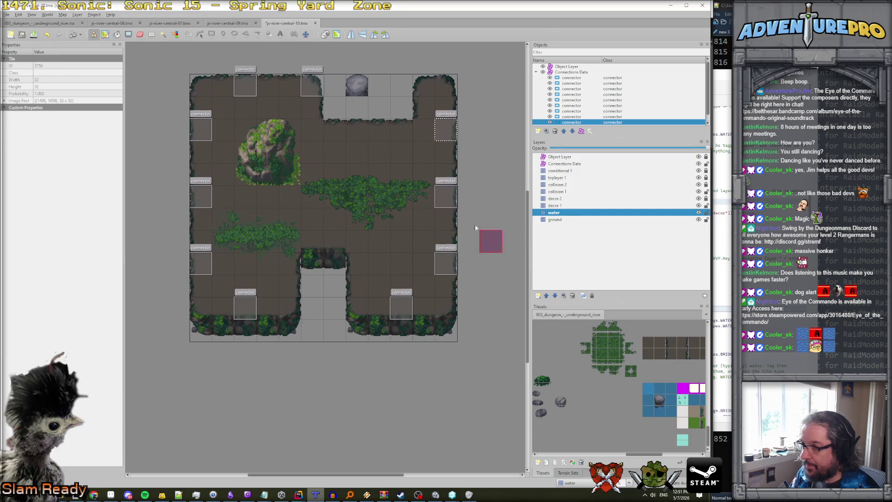
pyautogui.moveTo(312, 284)
pyautogui.mouseDown()
pyautogui.moveTo(312, 330)
pyautogui.moveTo(330, 329)
pyautogui.mouseUp()
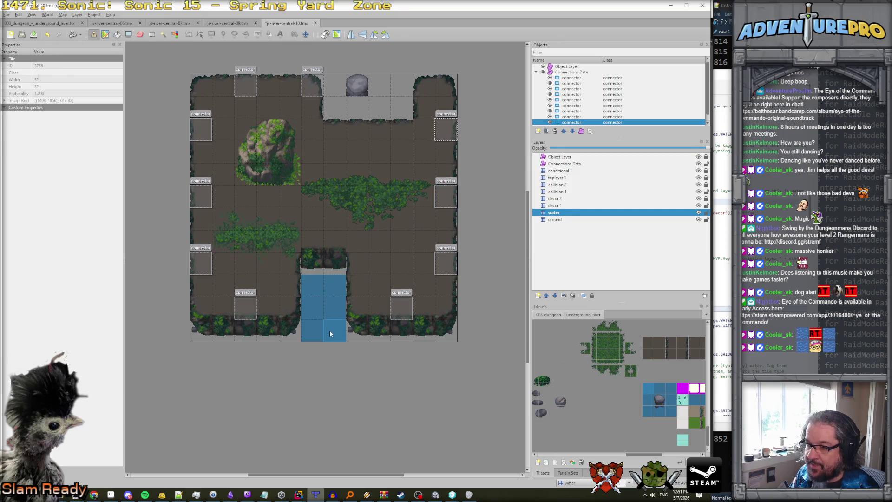
pyautogui.moveTo(327, 86); pyautogui.dragTo(325, 102)
pyautogui.moveTo(380, 99)
pyautogui.mouseDown()
pyautogui.moveTo(402, 86)
pyautogui.moveTo(402, 108)
pyautogui.mouseUp()
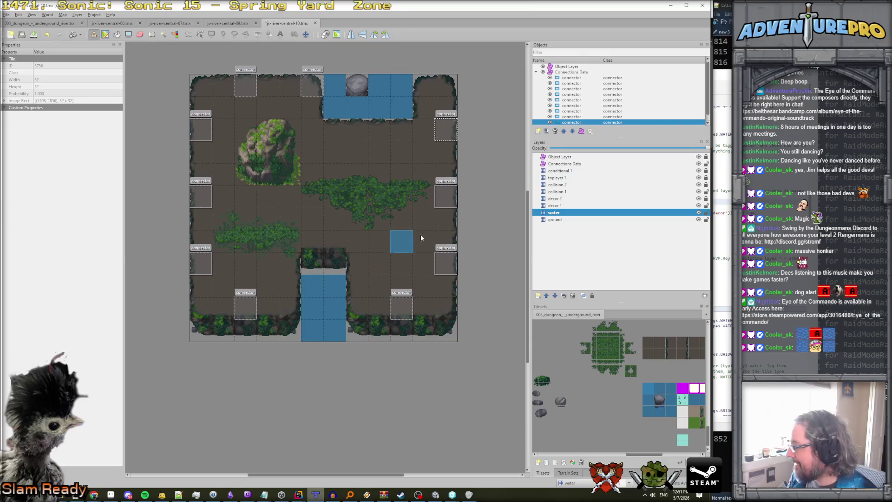
pyautogui.click(555, 206)
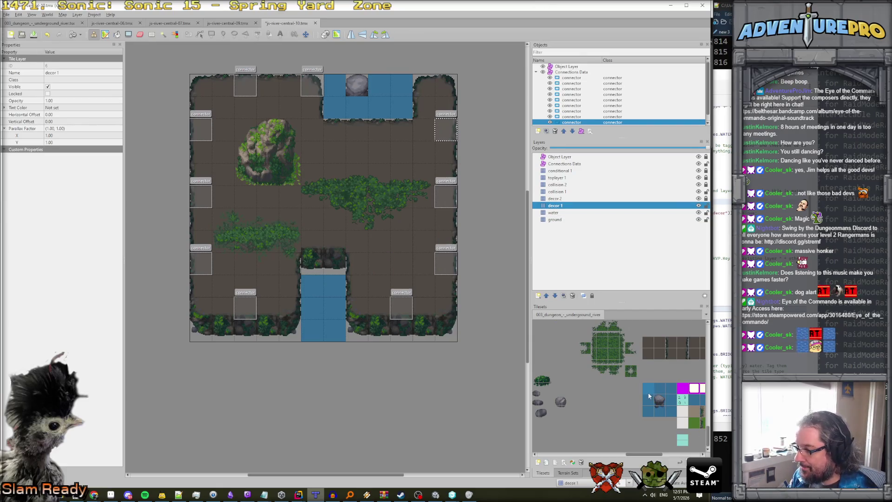
# - Place a second rock-over-water tile in the top water channel
pyautogui.hscroll(3, 648, 393)
pyautogui.hscroll(3, 660, 378)
pyautogui.click(674, 366)
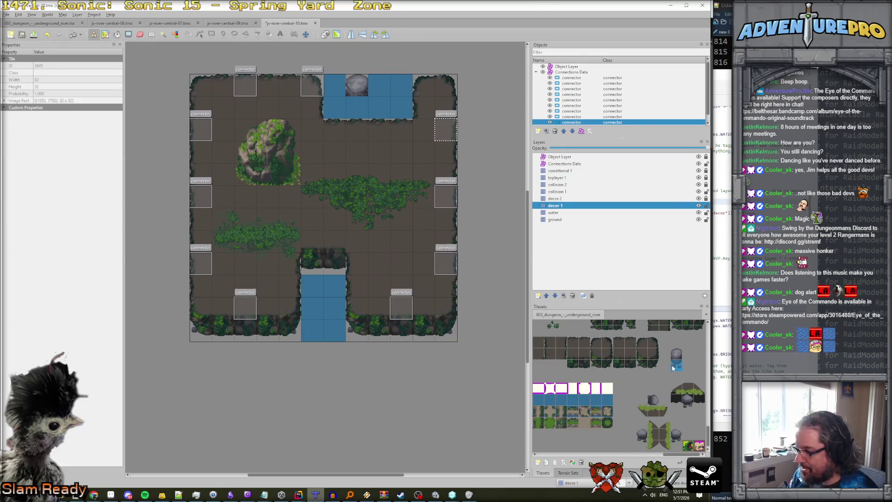
pyautogui.click(357, 106)
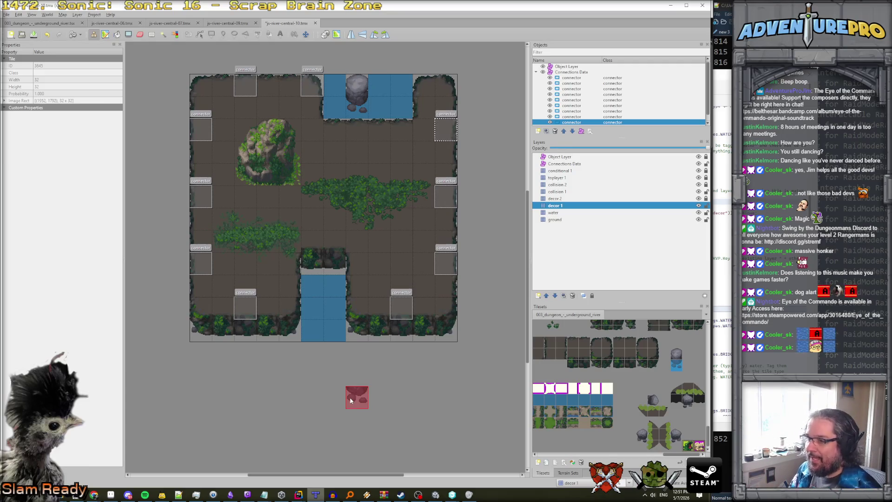
# - On the collision 1 layer, place a small rock on the floor beside the bottom channel
pyautogui.scroll(5, 629, 422)
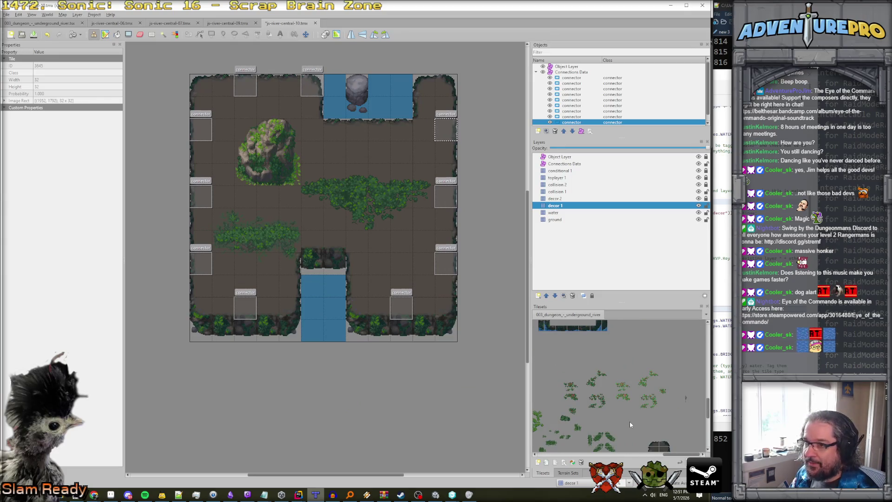
pyautogui.scroll(3, 629, 422)
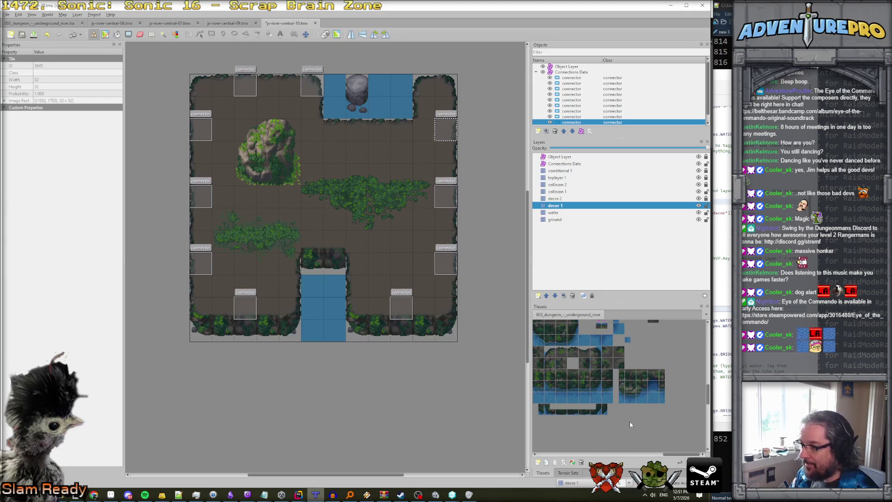
pyautogui.scroll(3, 629, 422)
pyautogui.hscroll(-3, 629, 422)
pyautogui.scroll(5, 629, 423)
pyautogui.hscroll(-5, 630, 424)
pyautogui.scroll(-5, 629, 421)
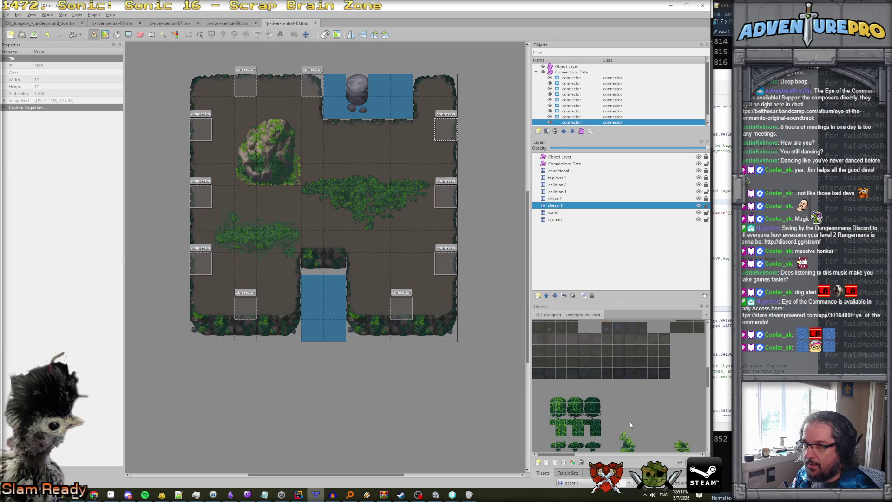
pyautogui.scroll(-3, 629, 424)
pyautogui.scroll(-3, 630, 424)
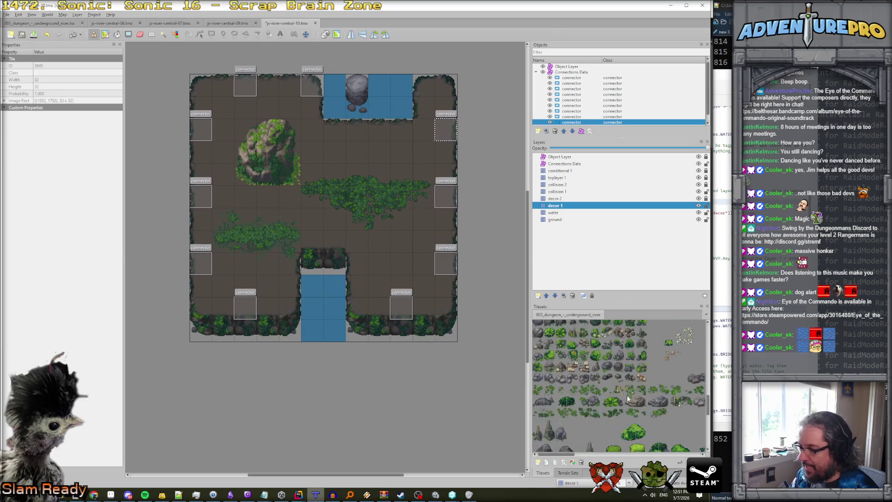
pyautogui.click(618, 370)
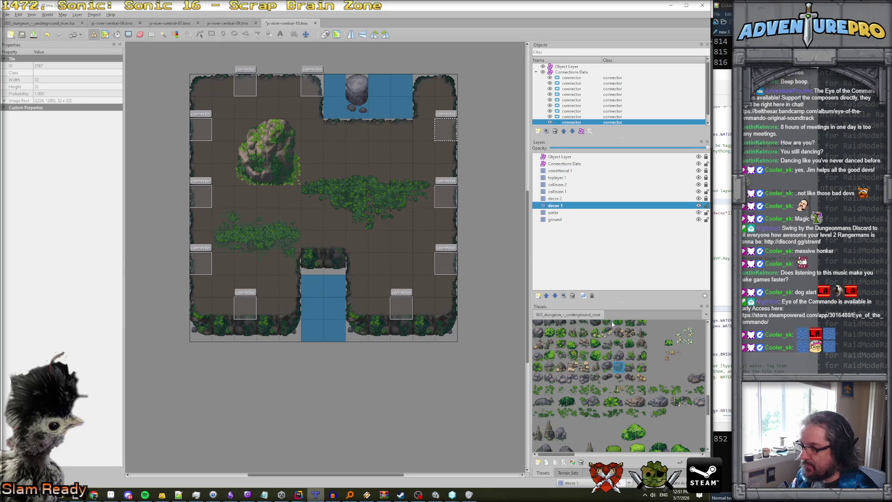
pyautogui.click(554, 192)
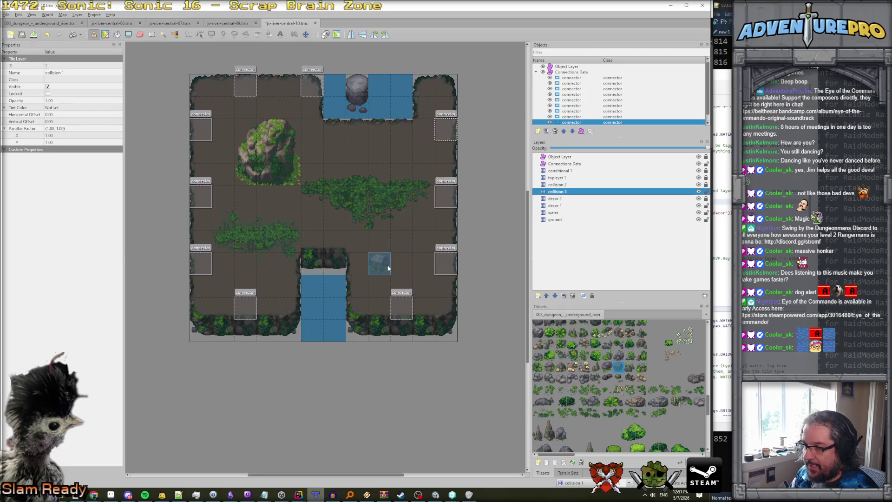
pyautogui.click(384, 268)
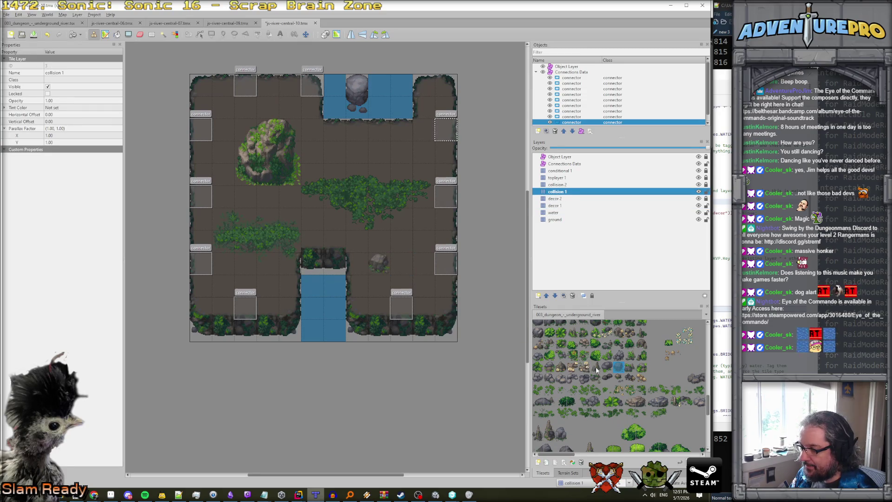
# - Stamp another rock right of centre, add a stalagmite by the mossy boulder, then minimize Tiled
pyautogui.click(552, 357)
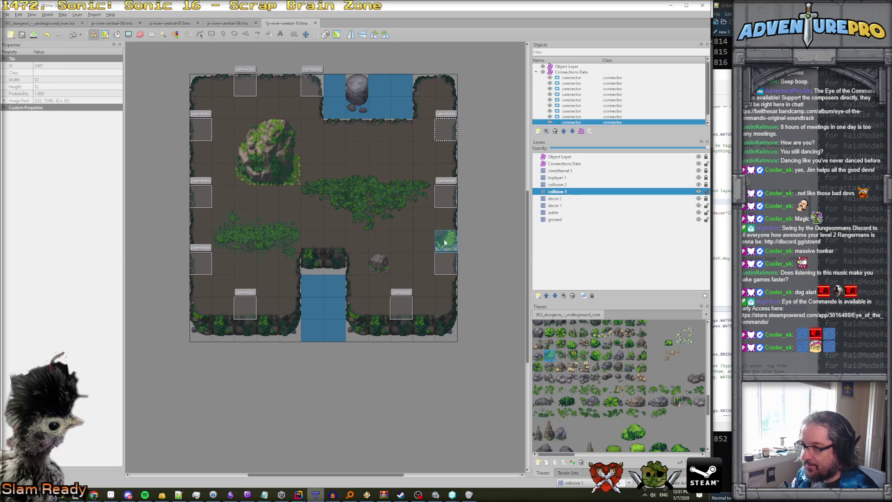
pyautogui.click(641, 345)
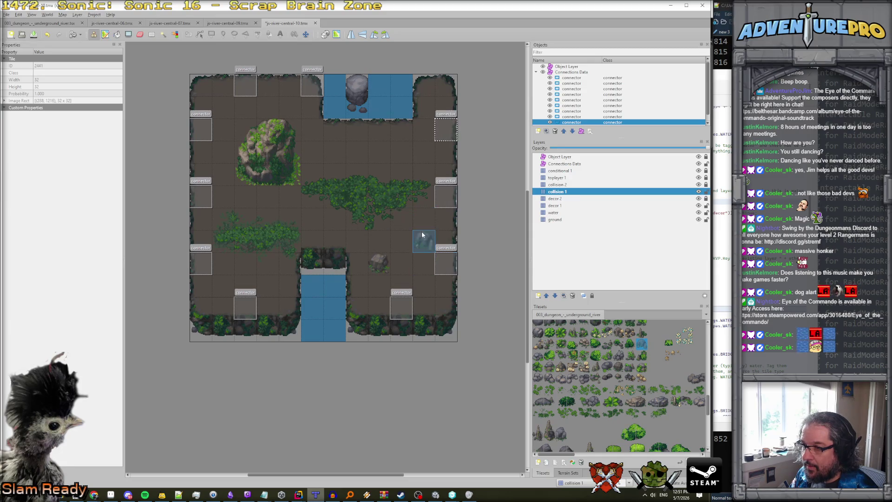
pyautogui.click(401, 219)
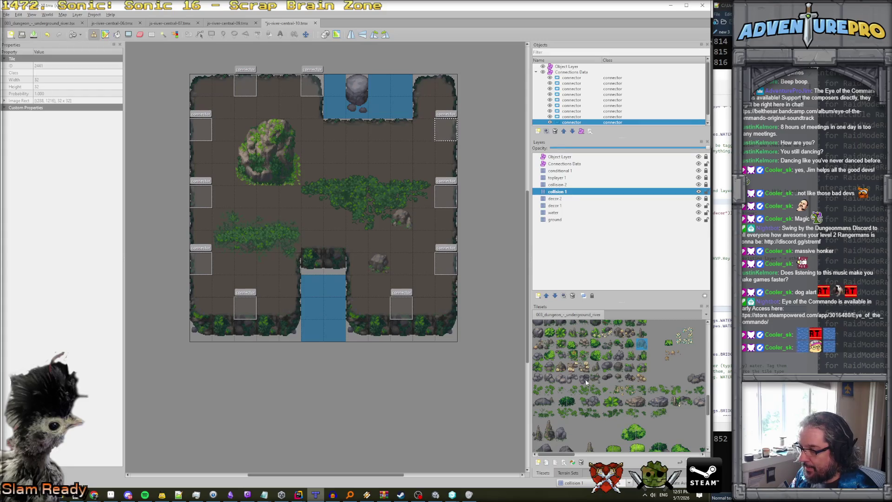
pyautogui.click(595, 368)
pyautogui.click(342, 148)
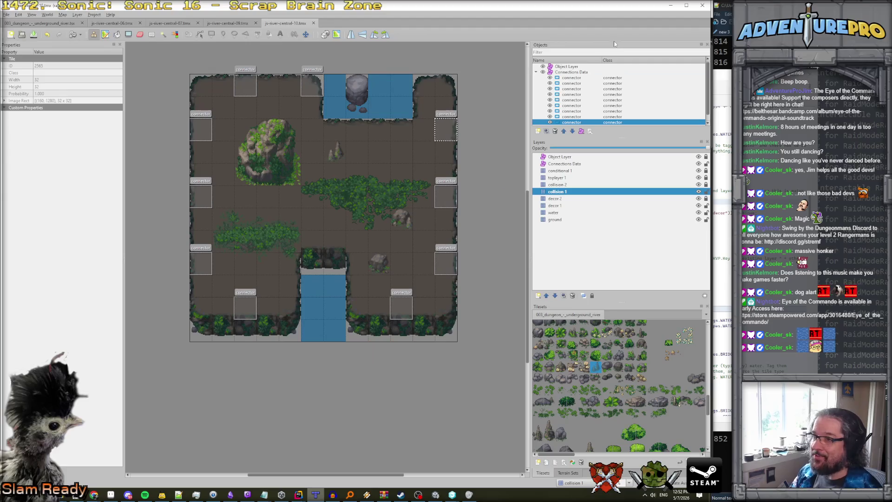
pyautogui.click(667, 8)
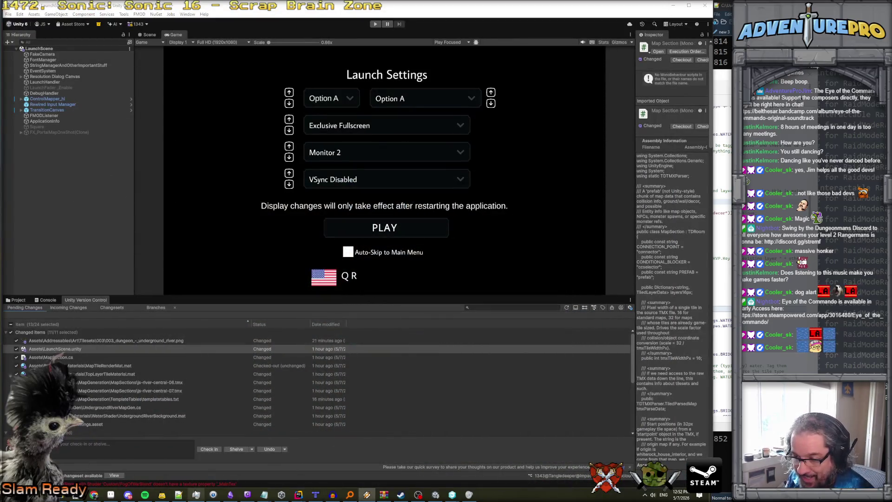
# - Duplicate the js-river-central-09 line in templatetables.txt as 'section js-river-central-10 5', then switch back to Unity
pyautogui.moveTo(300, 495)
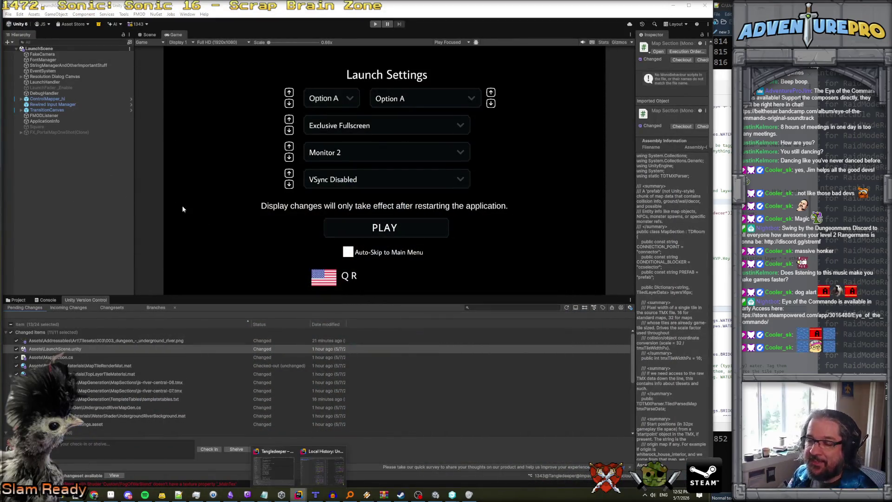
pyautogui.click(289, 472)
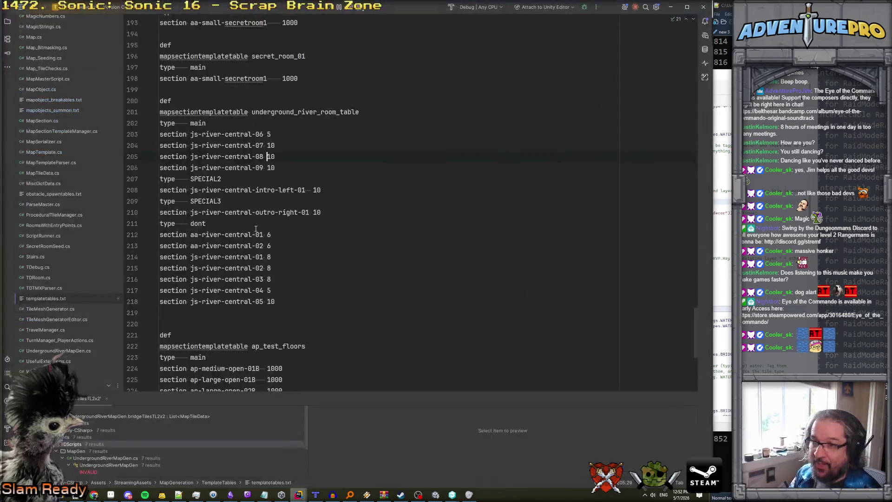
pyautogui.tripleClick(315, 167)
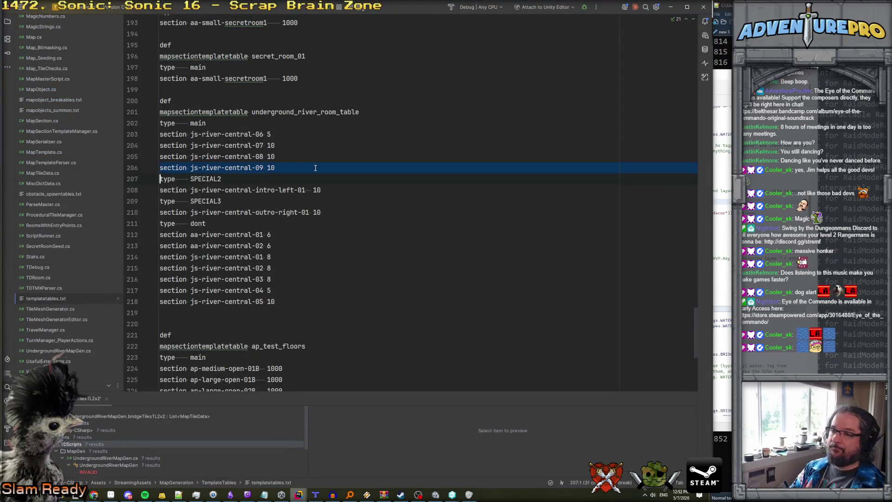
pyautogui.hotkey('ctrl', 'd')
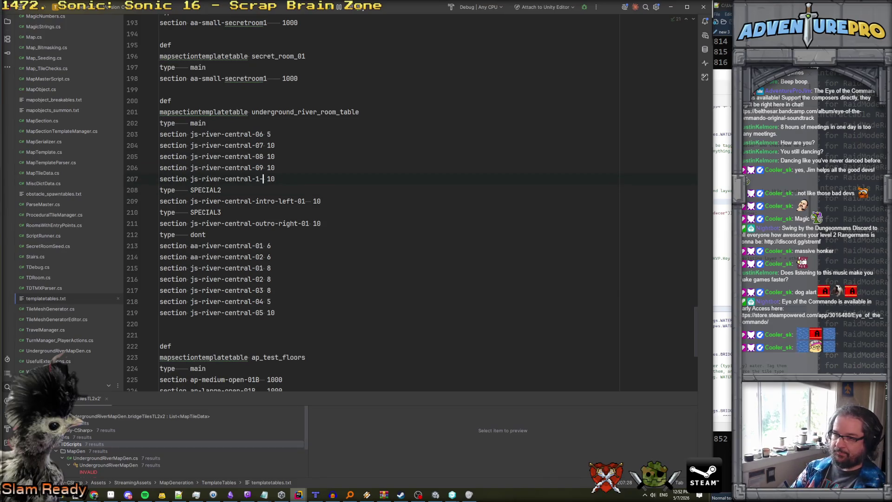
pyautogui.hotkey('shift', 'End')
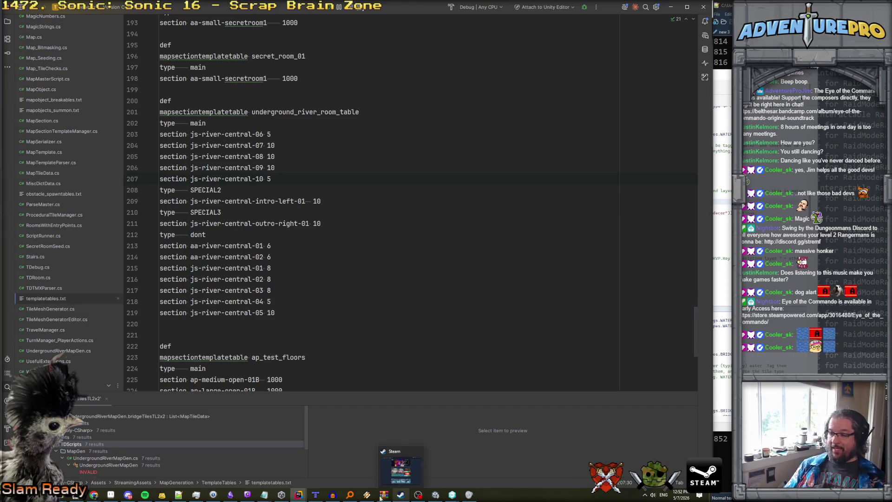
pyautogui.moveTo(284, 495)
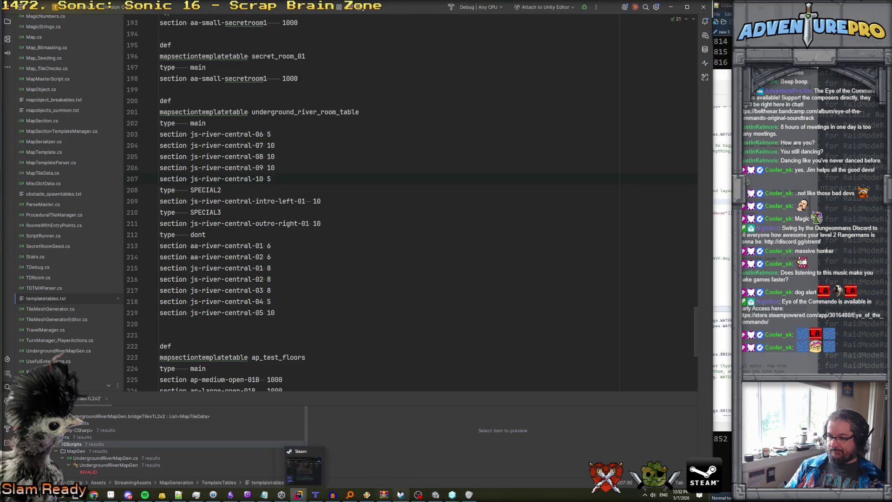
pyautogui.click(436, 480)
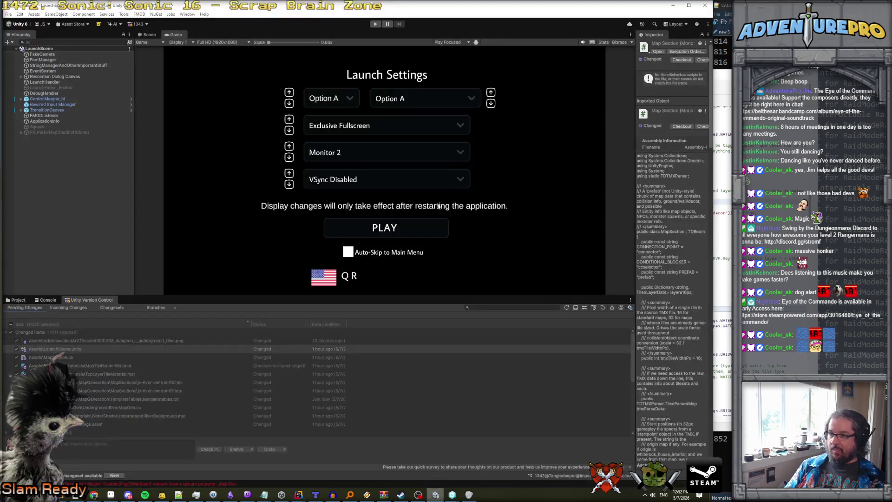
# - Start Play mode and walk the hero right and down into the next river room
pyautogui.click(375, 25)
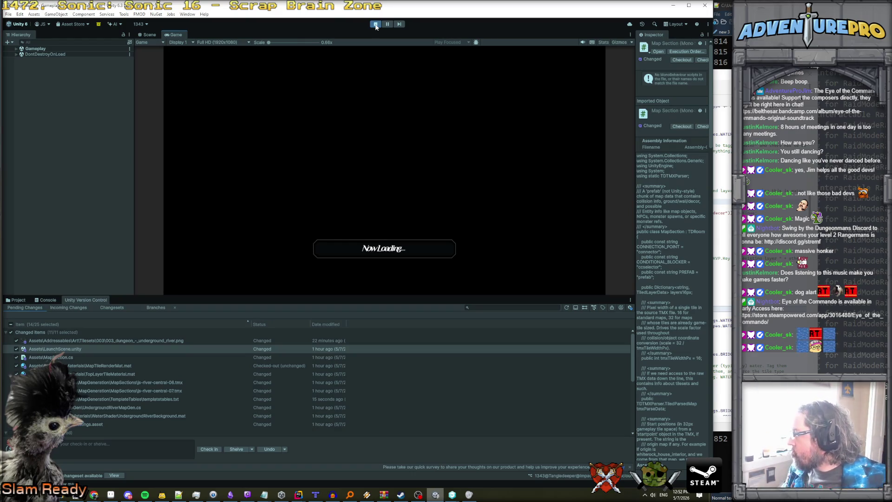
pyautogui.press('Right')
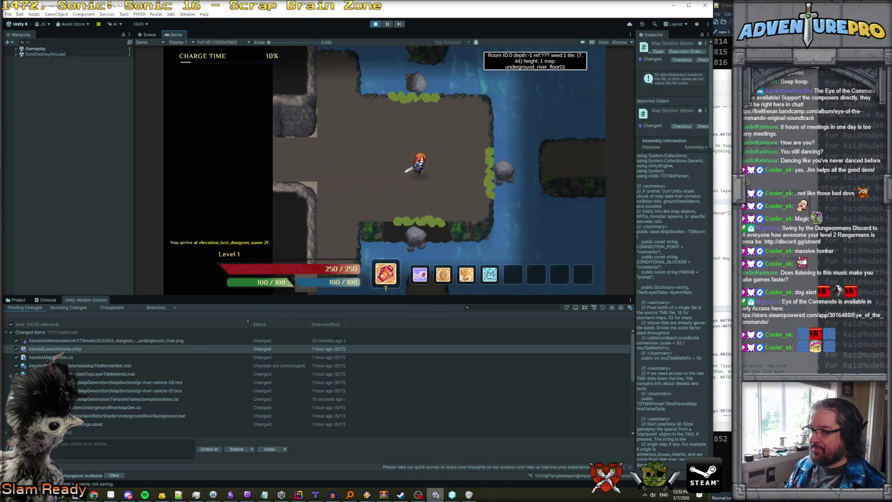
pyautogui.press('Right')
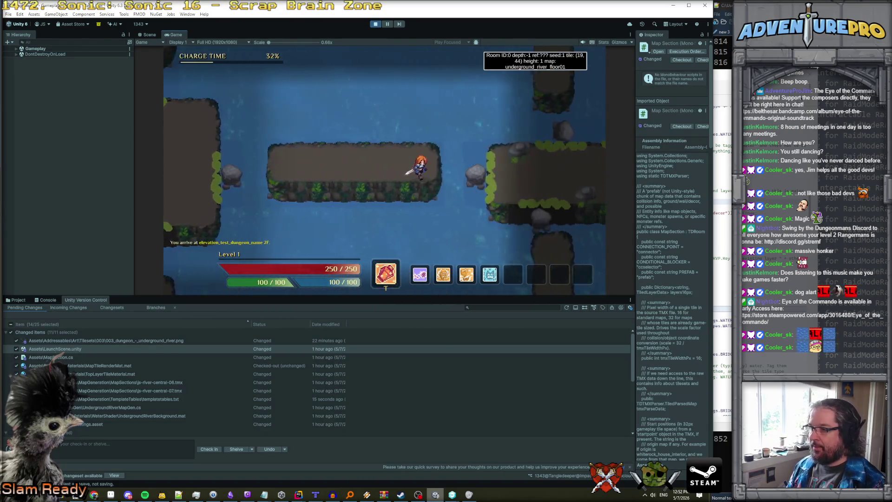
pyautogui.press('Down')
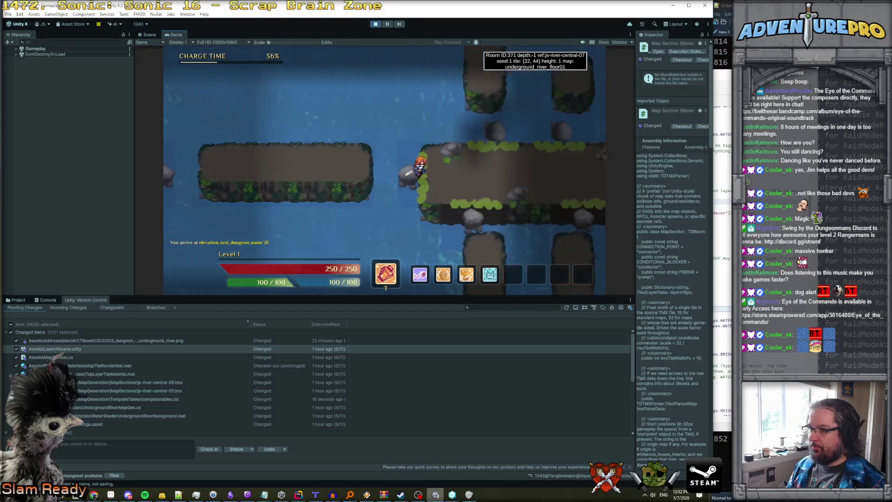
pyautogui.press('Down')
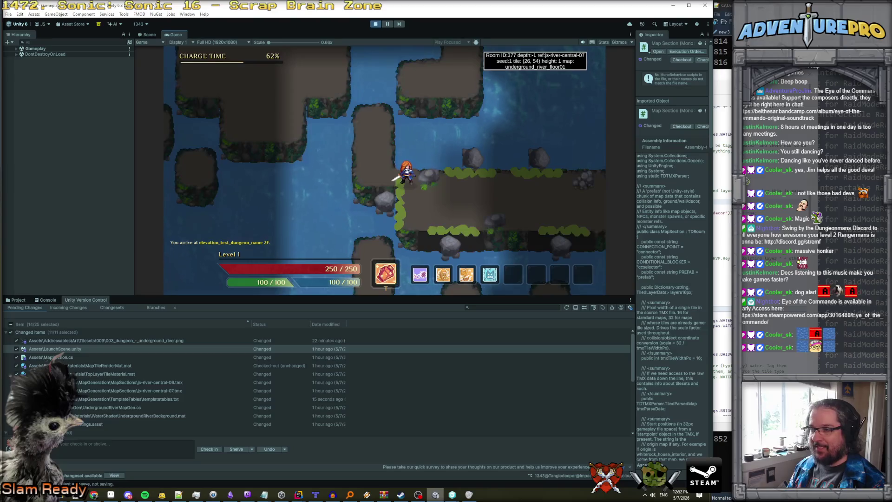
pyautogui.press('Right')
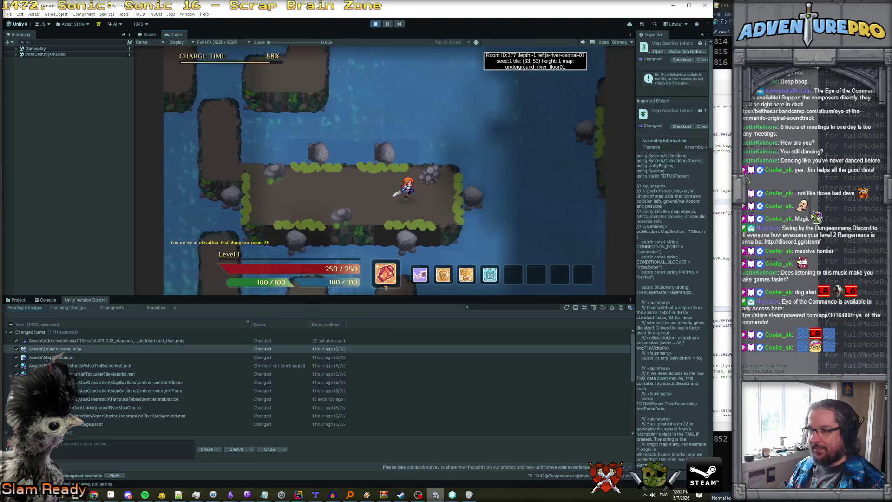
pyautogui.press('Left')
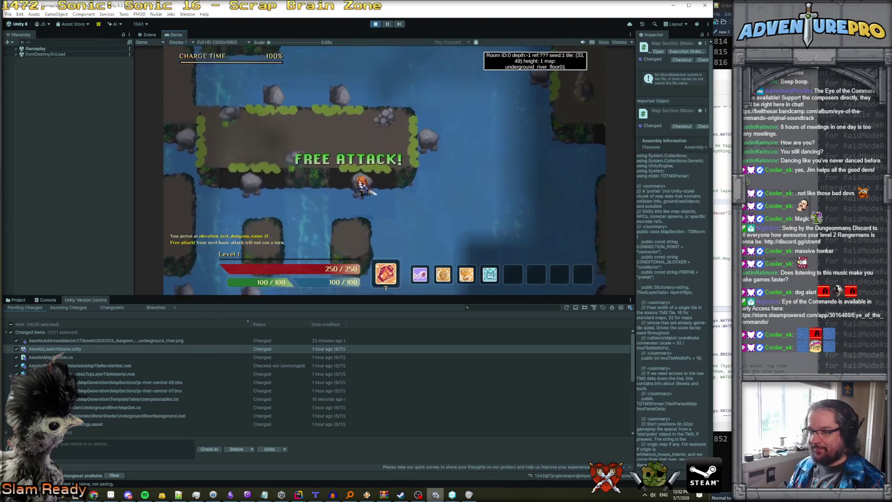
pyautogui.press('Down')
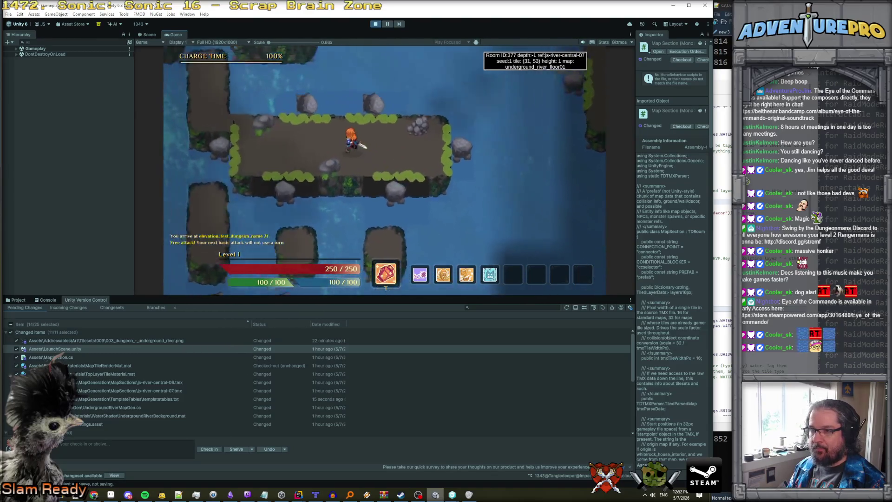
# - Hop the hero across the islands and rocks up onto the rock platform
pyautogui.press('Left')
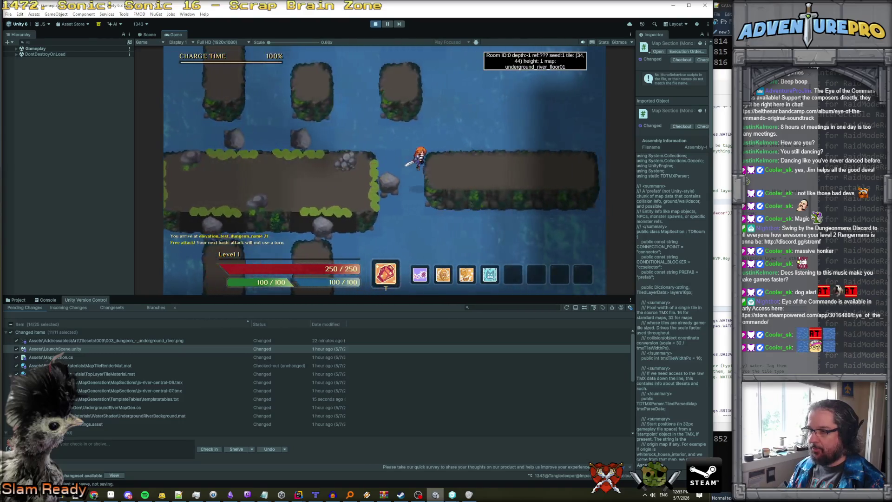
pyautogui.press('Right')
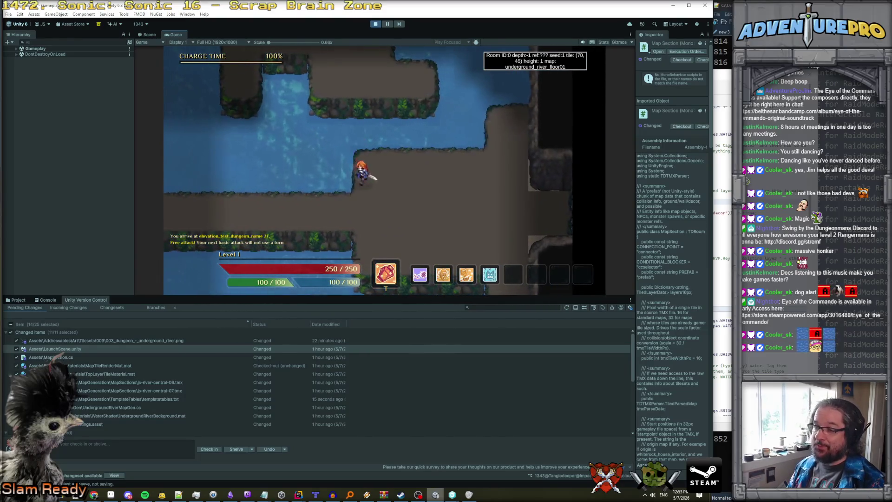
pyautogui.press('Left')
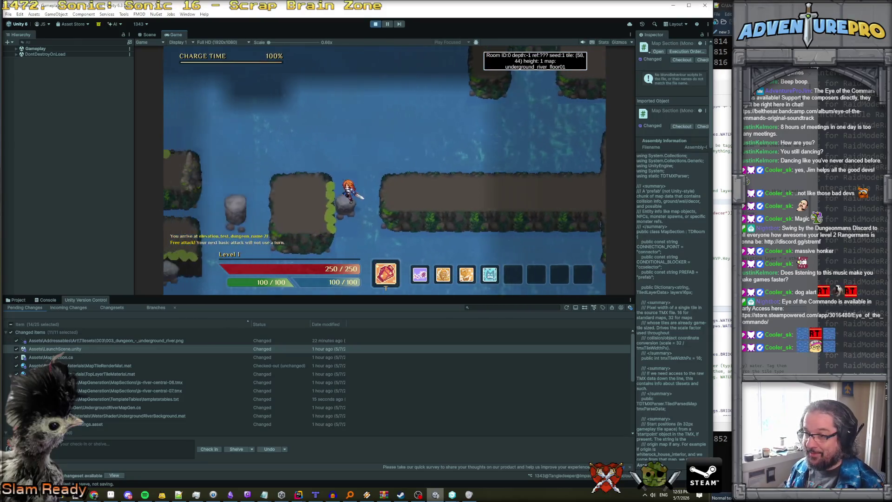
pyautogui.press('Up')
pyautogui.press('Left')
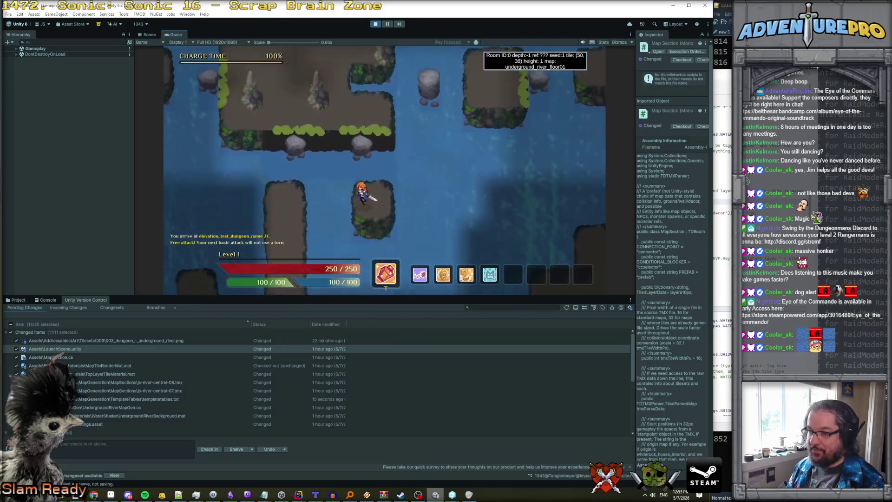
pyautogui.press('Up')
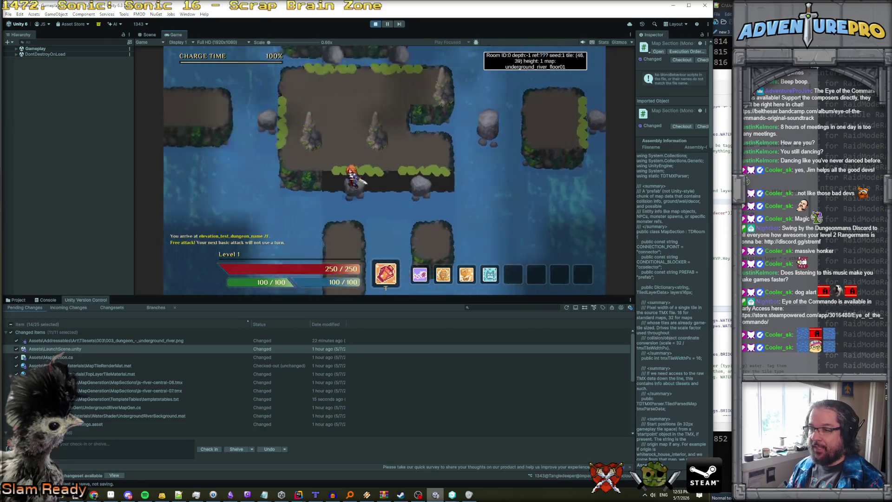
pyautogui.press('Up')
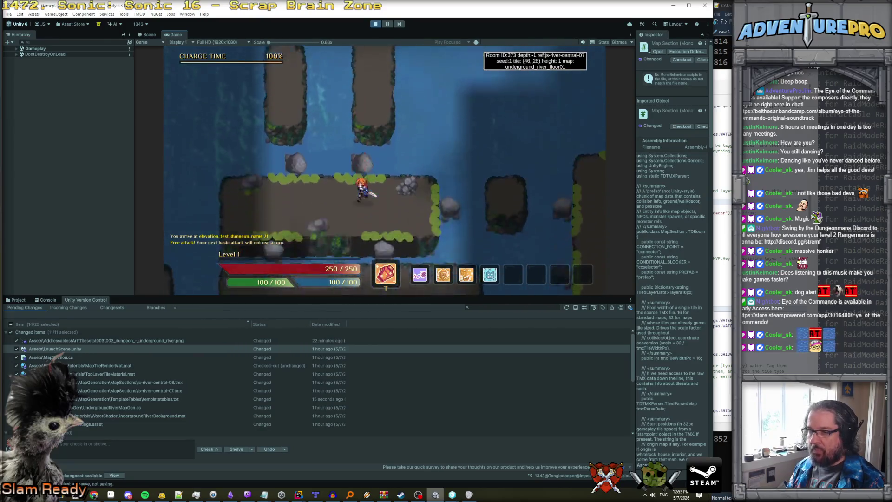
pyautogui.press('Down')
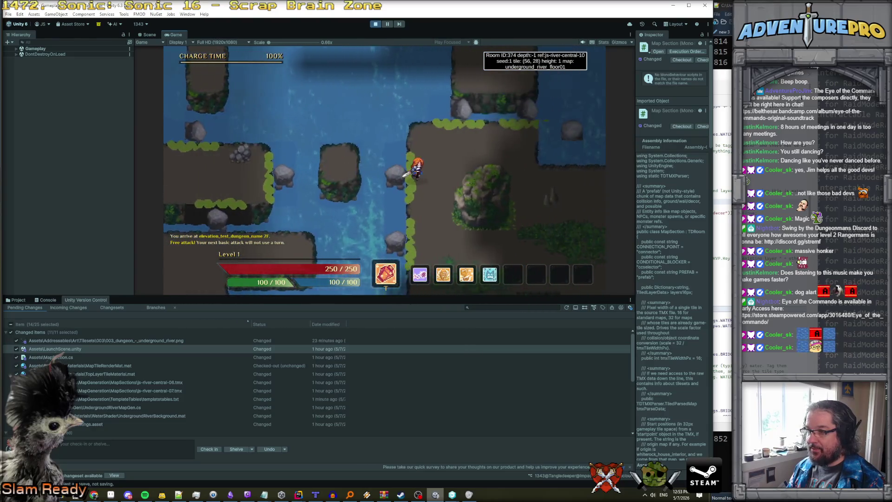
# - Climb the hero onto the upper ledge, then walk into js-river-central-10 and up-left through it
pyautogui.press('Up')
pyautogui.press('Right')
pyautogui.press('Up')
pyautogui.press('Right')
pyautogui.press('Up')
pyautogui.press('Right')
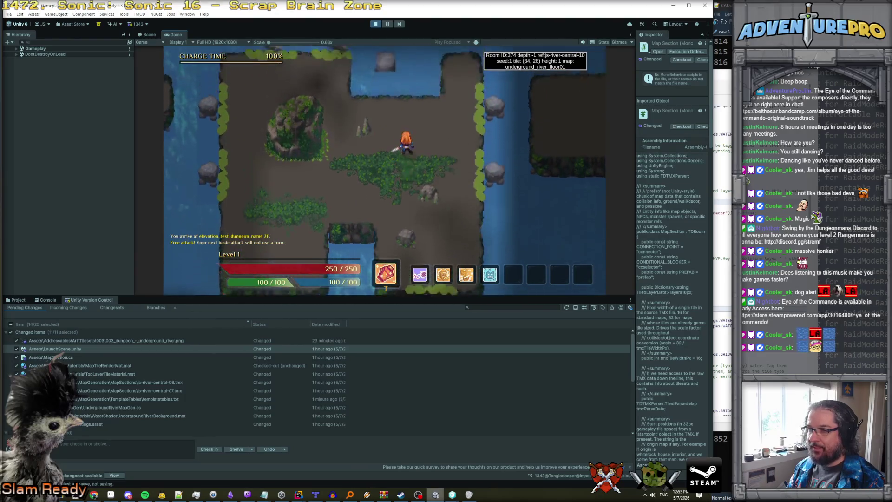
pyautogui.press('Up')
pyautogui.press('Left')
pyautogui.press('Up')
pyautogui.press('Left')
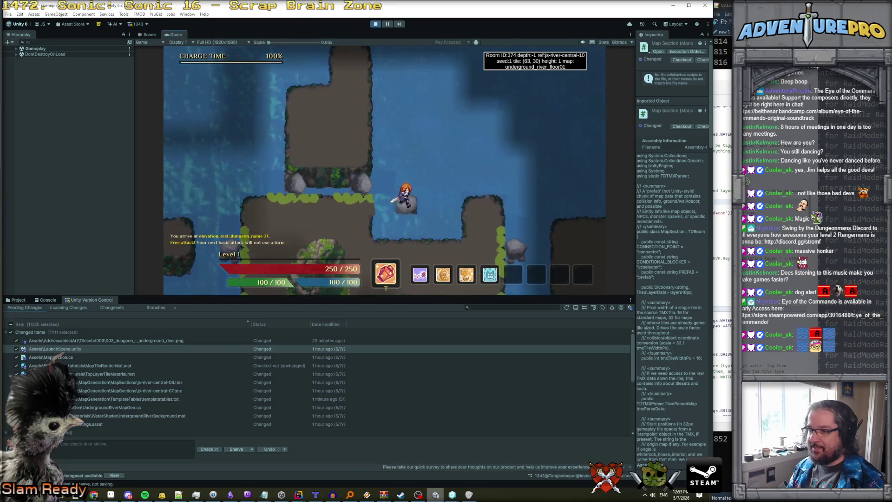
pyautogui.press('Up')
pyautogui.press('Right')
pyautogui.press('Up')
pyautogui.press('Right')
pyautogui.press('Down')
pyautogui.press('Right')
pyautogui.press('Down')
pyautogui.press('Right')
pyautogui.press('Down')
pyautogui.press('Right')
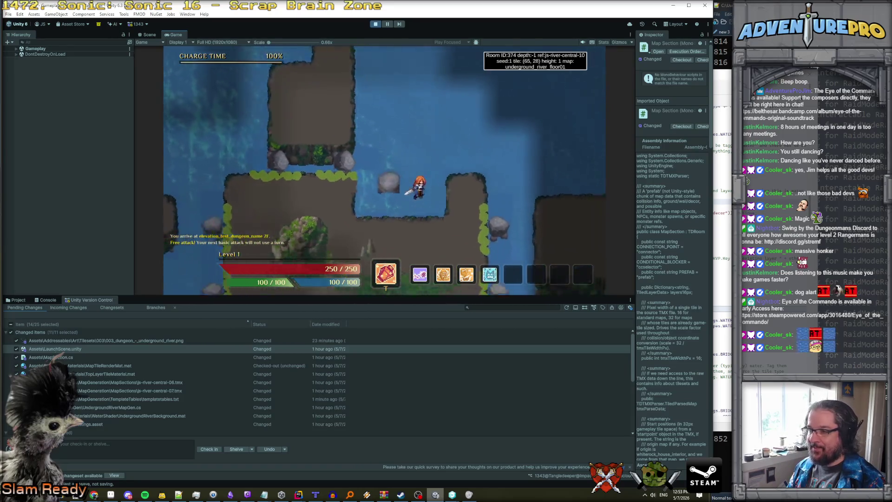
pyautogui.press('Right')
pyautogui.press('Right')
pyautogui.press('Right')
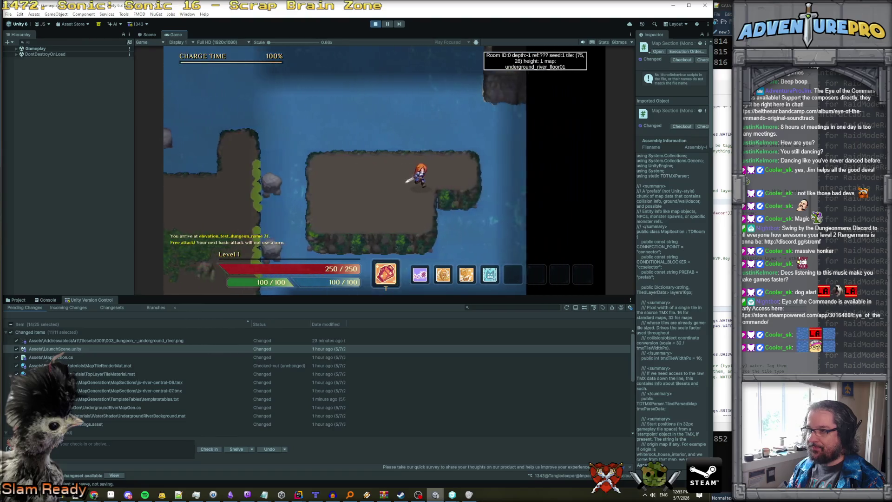
pyautogui.press('Left')
pyautogui.press('Up')
pyautogui.press('Left')
pyautogui.press('Up')
pyautogui.press('Left')
pyautogui.press('Up')
pyautogui.press('Left')
pyautogui.press('Left')
pyautogui.press('Left')
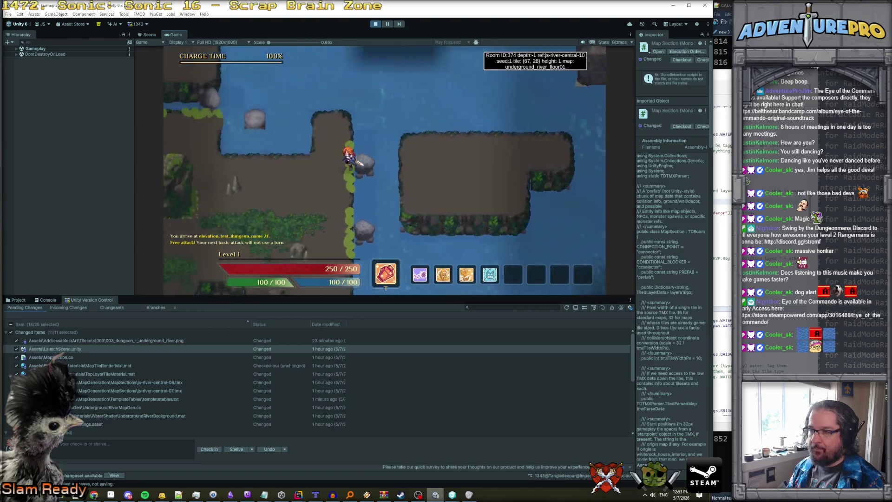
# - Use the Grappling Hook to cross downward, then grapple across the water onto the left bank
pyautogui.press('Down')
pyautogui.press('Down')
pyautogui.press('Right')
pyautogui.press('Down')
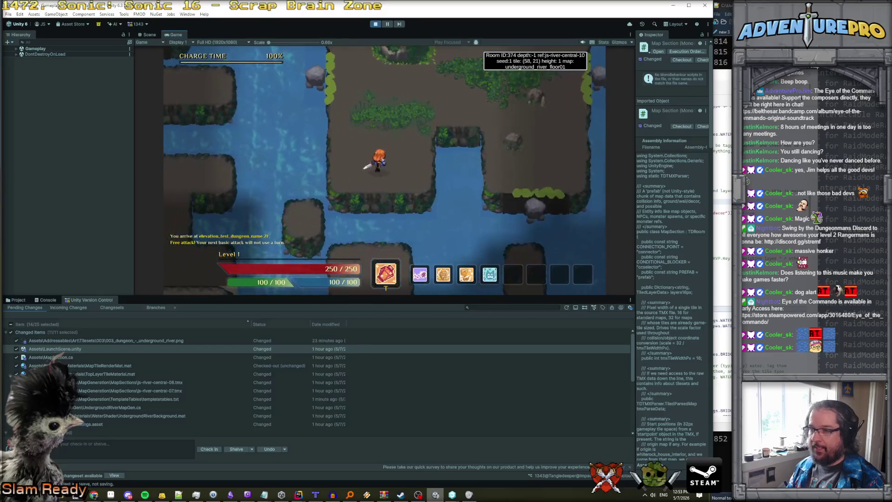
pyautogui.press('2')
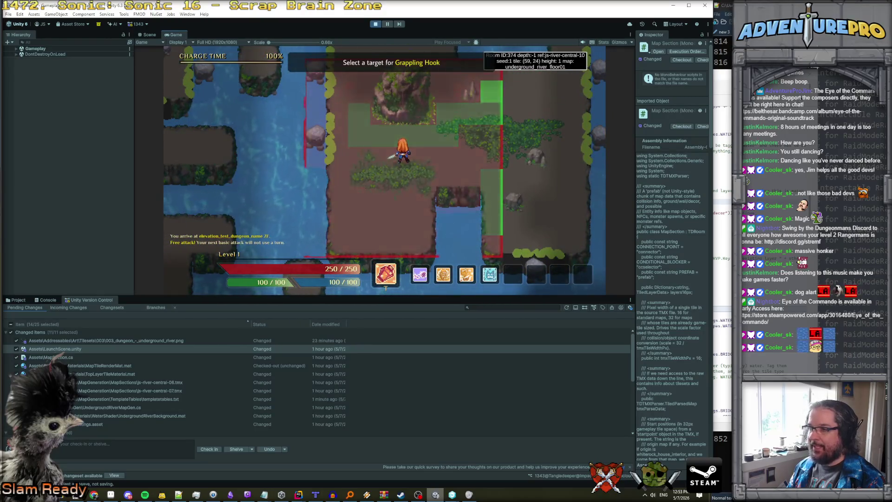
pyautogui.press('Return')
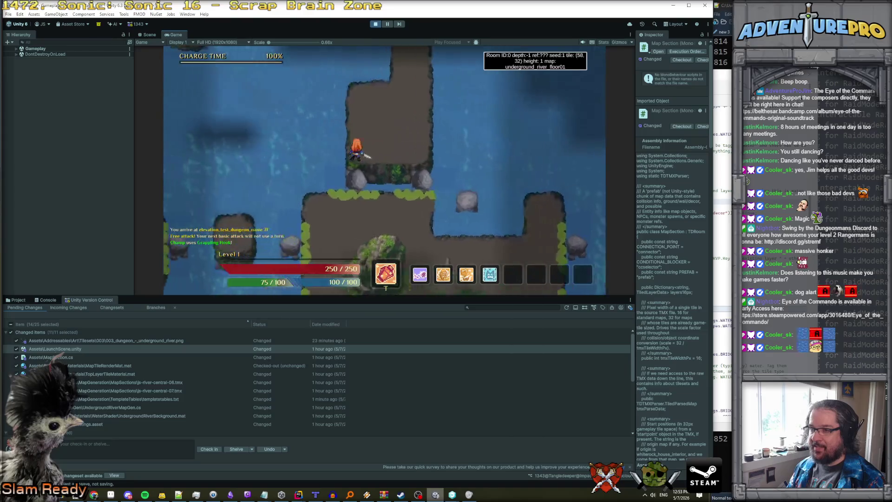
pyautogui.press('Up')
pyautogui.press('Up')
pyautogui.press('Left')
pyautogui.press('Up')
pyautogui.press('Up')
pyautogui.press('Left')
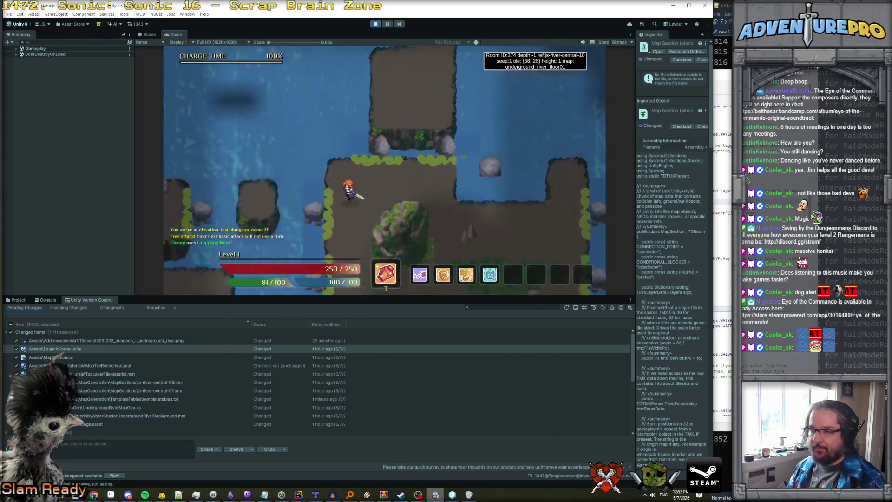
pyautogui.press('Left')
pyautogui.press('Left')
pyautogui.press('Left')
pyautogui.press('2')
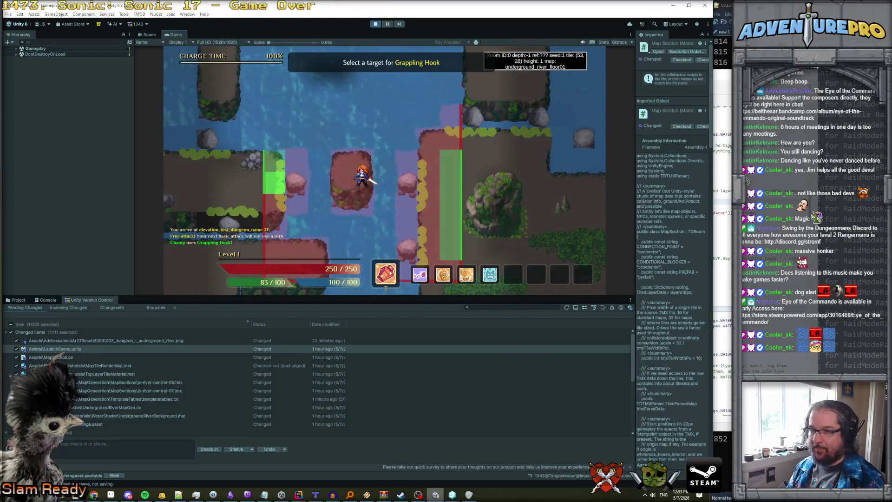
pyautogui.press('Return')
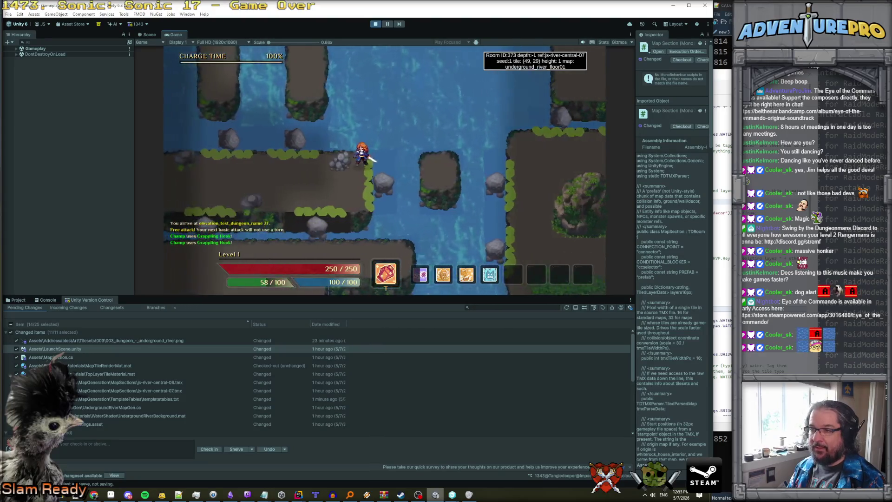
# - Grapple further left, jump onto the upper-left pillar, drop to the ledge, and aim again
pyautogui.press('Left')
pyautogui.press('Left')
pyautogui.press('Left')
pyautogui.press('Up')
pyautogui.press('Left')
pyautogui.press('2')
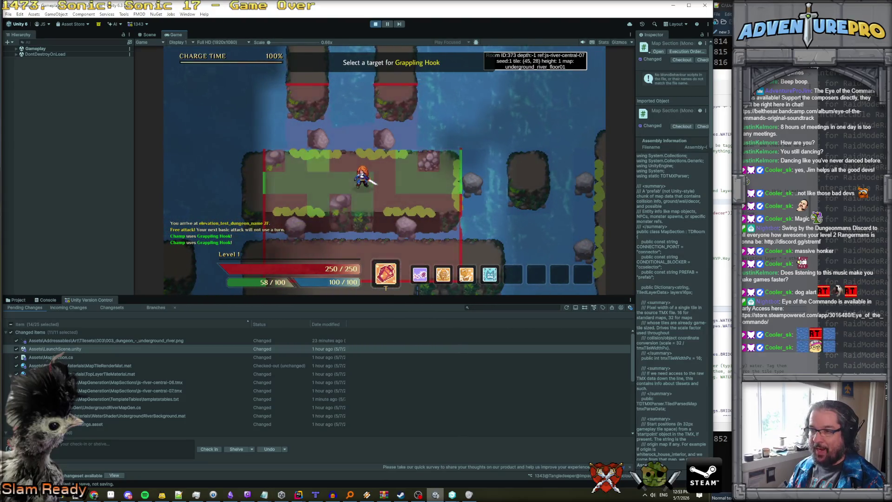
pyautogui.press('Return')
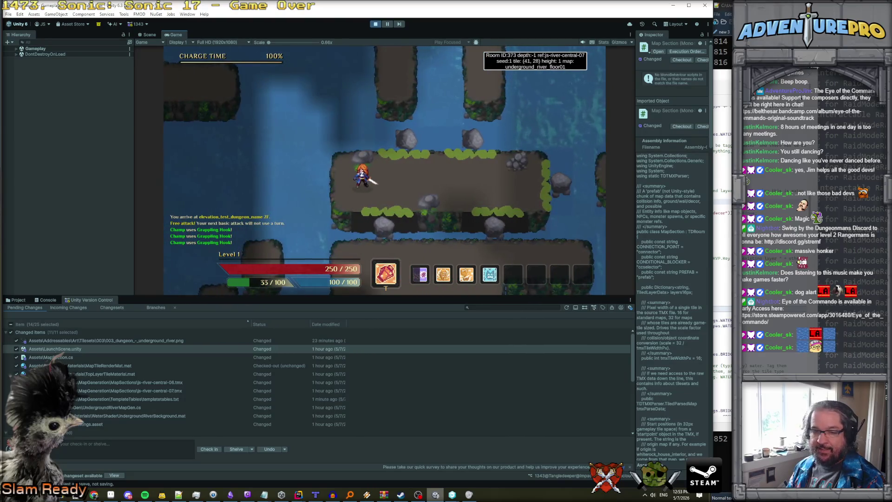
pyautogui.press('Up')
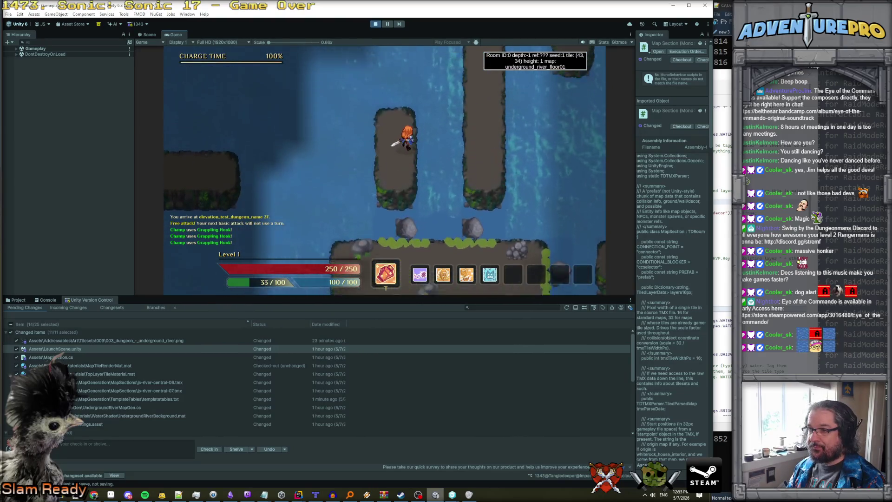
pyautogui.press('2')
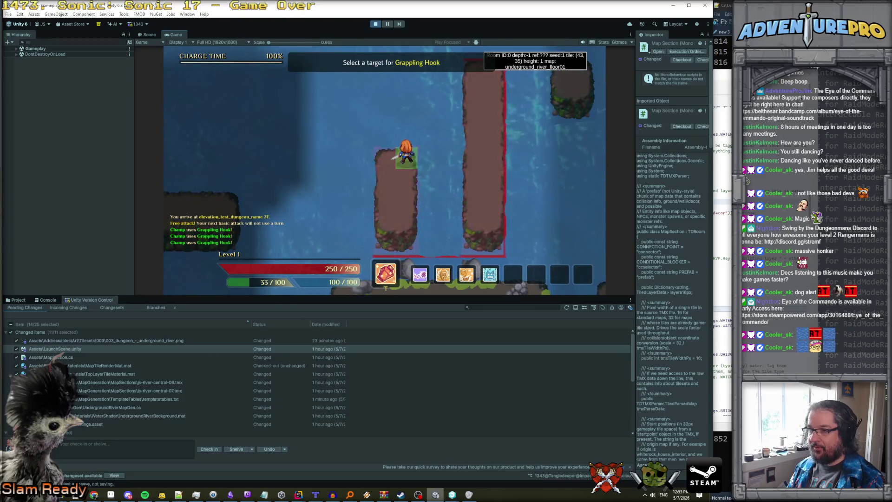
pyautogui.press('Escape')
pyautogui.press('Down')
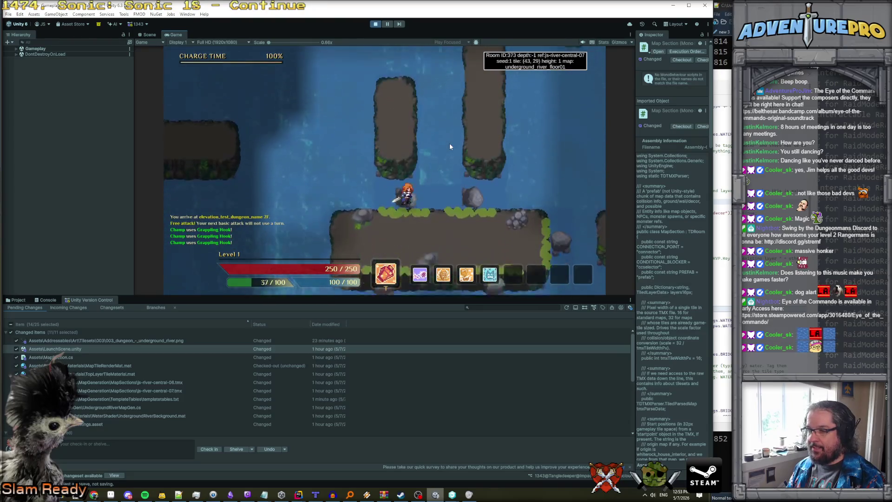
pyautogui.press('2')
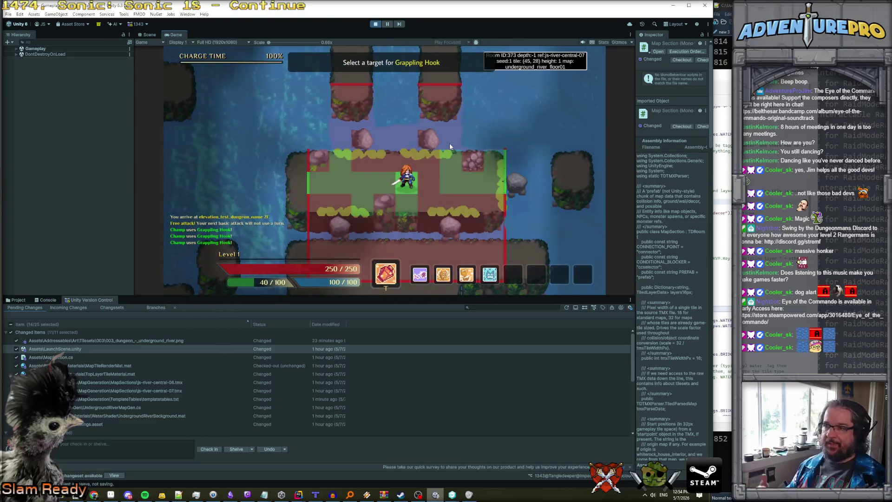
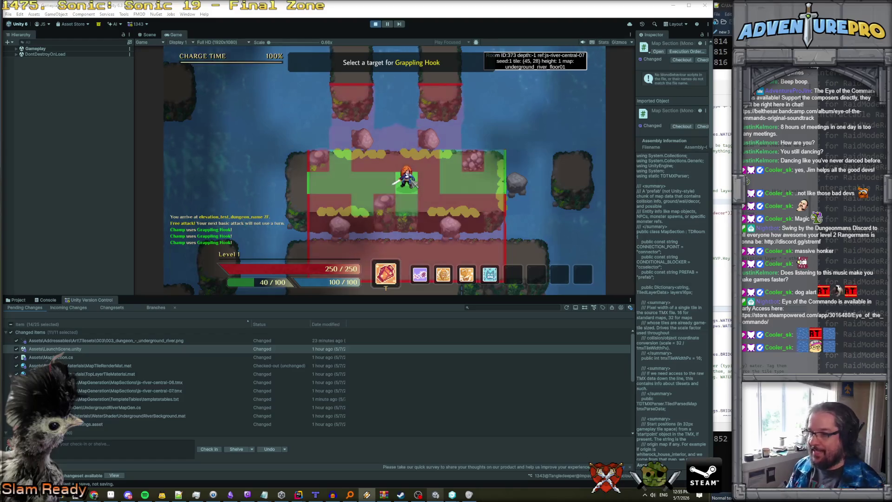
# - Fire the grappling hook and walk the character into js-river-central-10, then bring up its map file
pyautogui.press('Return')
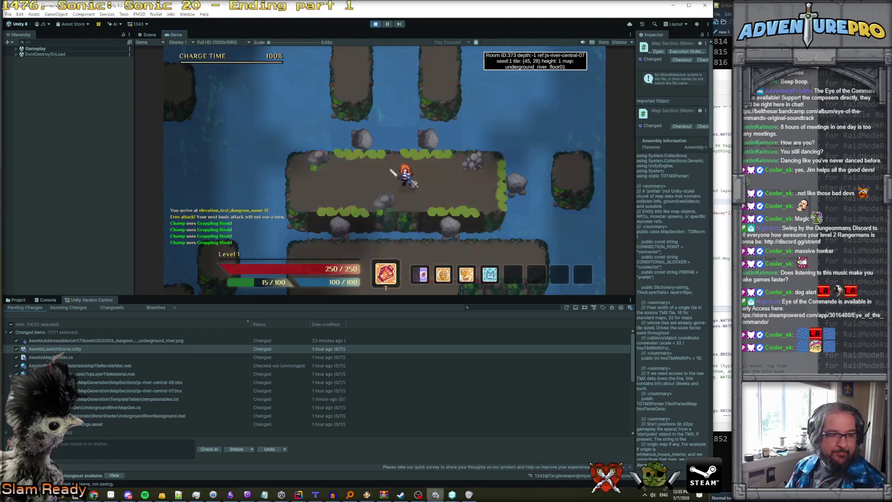
pyautogui.press('Right')
pyautogui.press('Right')
pyautogui.press('Right')
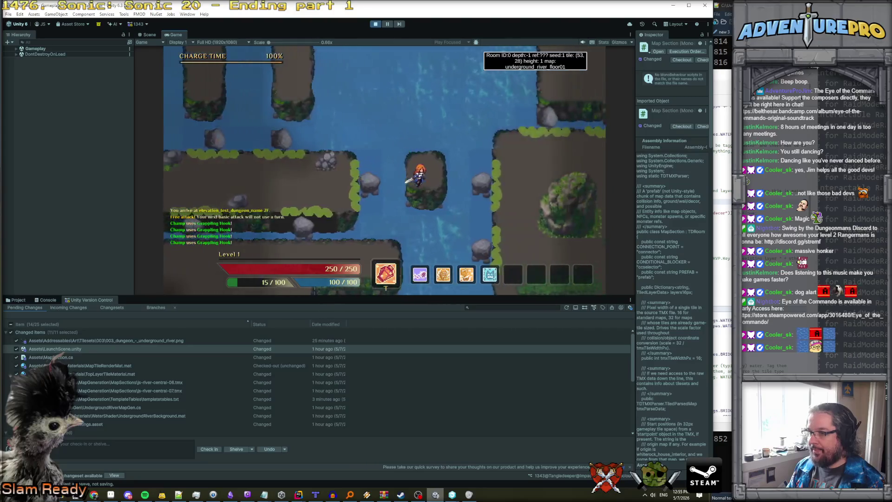
pyautogui.press('Up')
pyautogui.press('Up')
pyautogui.press('Up')
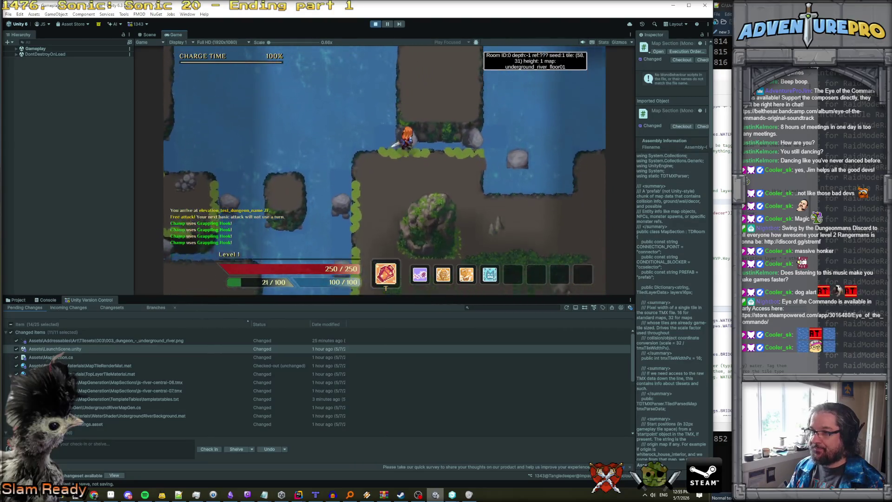
pyautogui.press('Right')
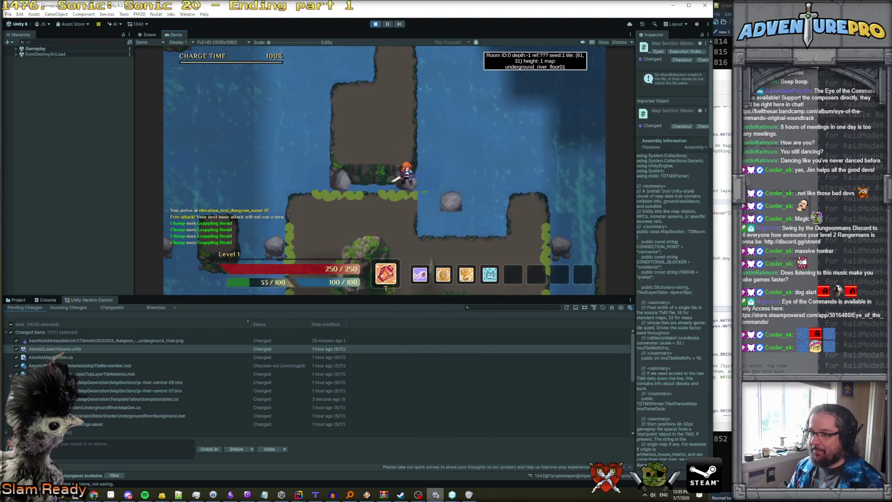
pyautogui.press('Down')
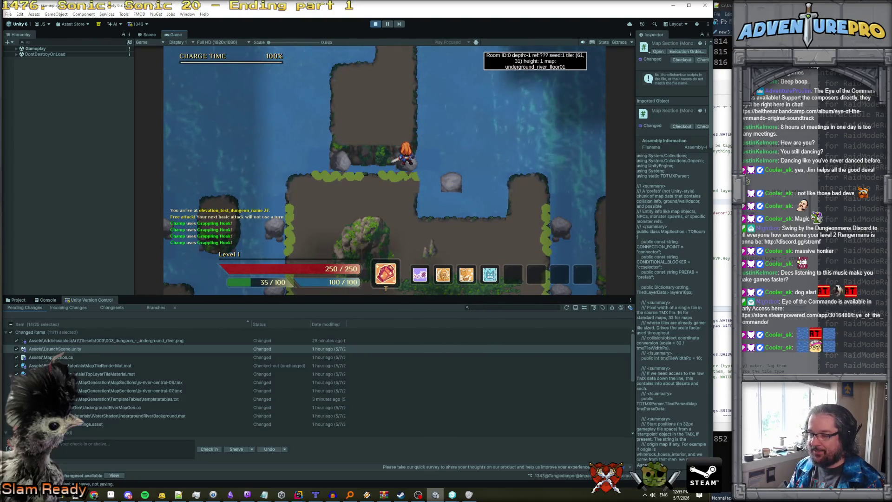
pyautogui.press('Up')
pyautogui.press('Up')
pyautogui.press('Up')
pyautogui.press('Down')
pyautogui.press('Down')
pyautogui.press('Down')
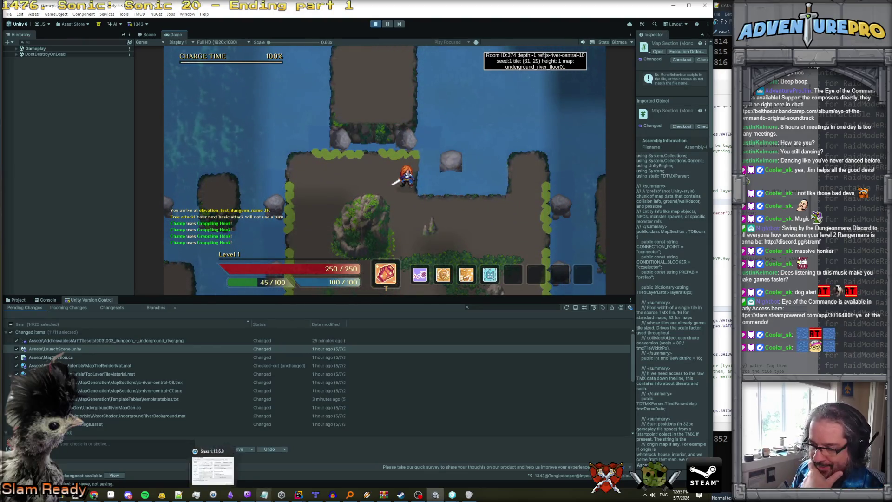
pyautogui.click(315, 494)
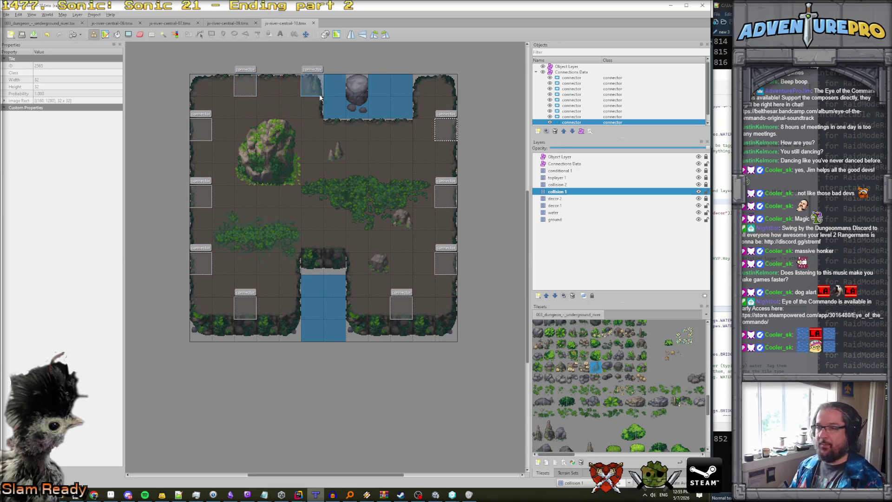
# - On the Connections Data layer, move both top connectors of js-river-central-10 one tile left
pyautogui.click(565, 164)
pyautogui.moveTo(246, 86); pyautogui.dragTo(224, 86)
pyautogui.moveTo(313, 88); pyautogui.dragTo(290, 89)
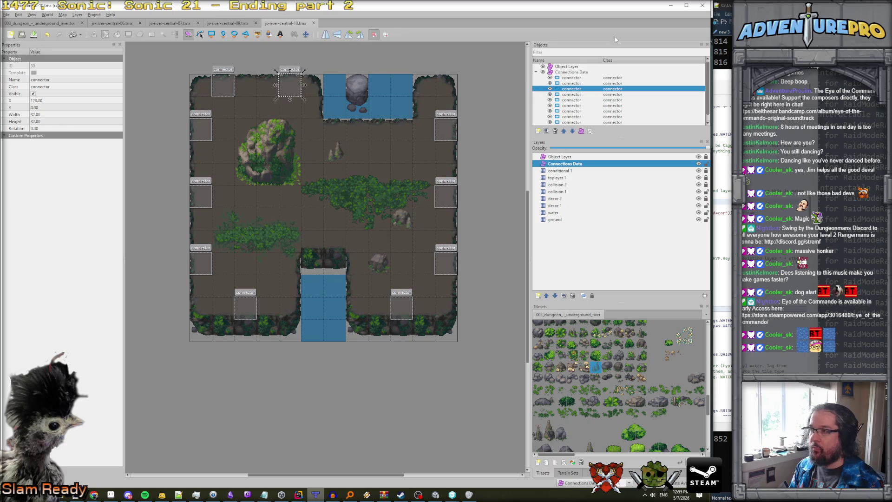
pyautogui.click(673, 8)
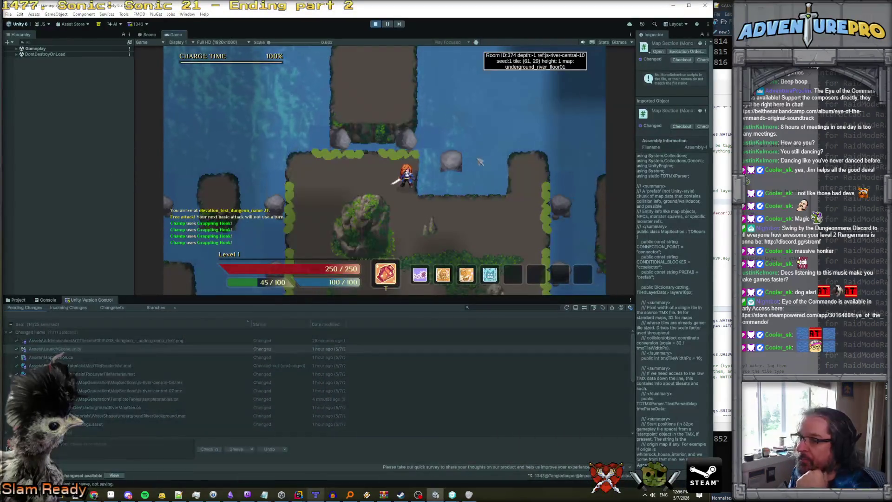
# - Walk the character south and back north past the big rock with the tile grid shown, then stop play
pyautogui.press('Down')
pyautogui.press('Down')
pyautogui.press('Down')
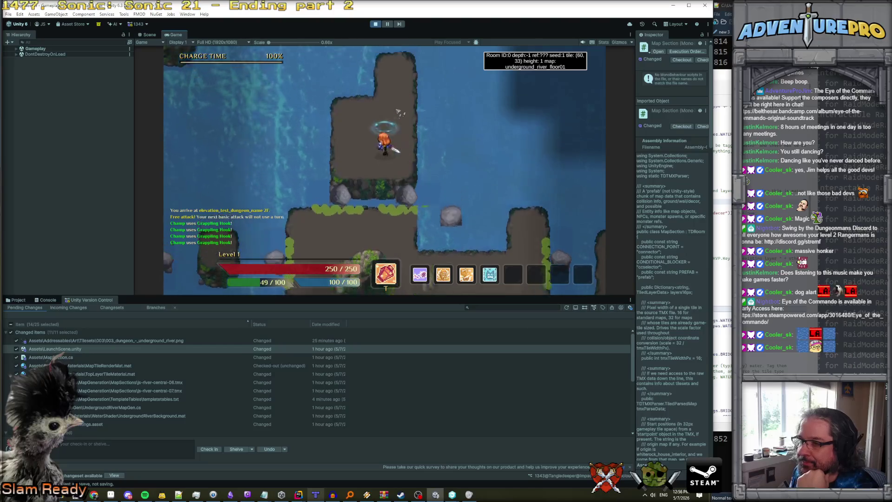
pyautogui.press('Down')
pyautogui.press('Down')
pyautogui.press('Down')
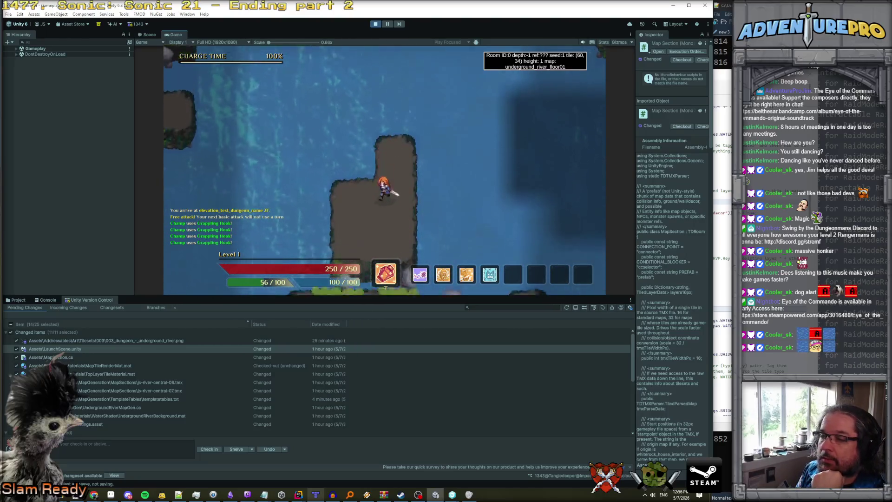
pyautogui.press('Up')
pyautogui.press('Up')
pyautogui.press('Up')
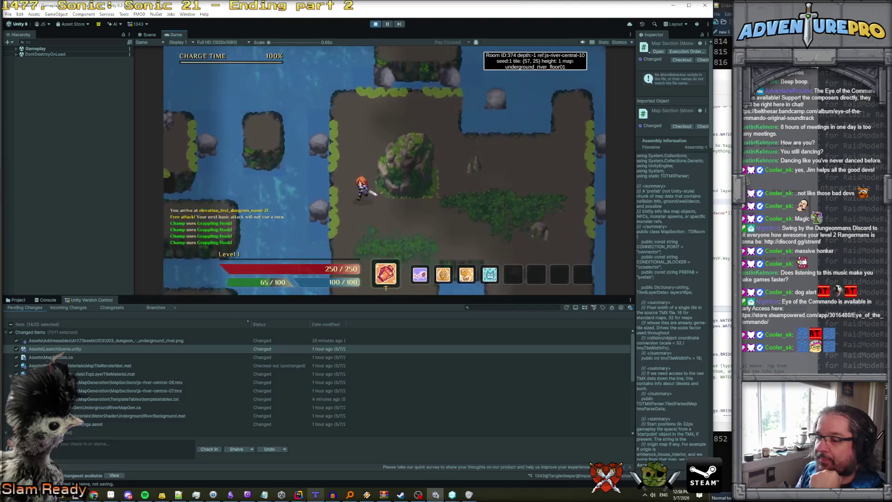
pyautogui.press('Up')
pyautogui.press('Up')
pyautogui.press('Up')
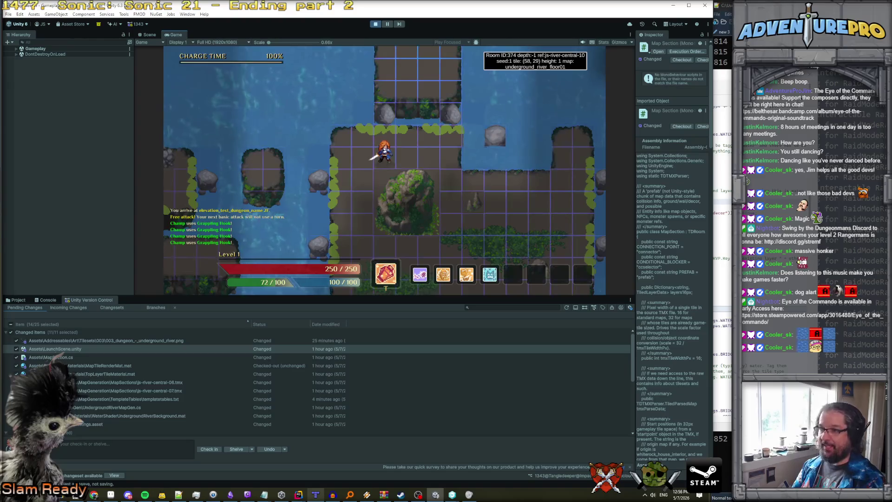
pyautogui.hotkey('Left', 'Down')
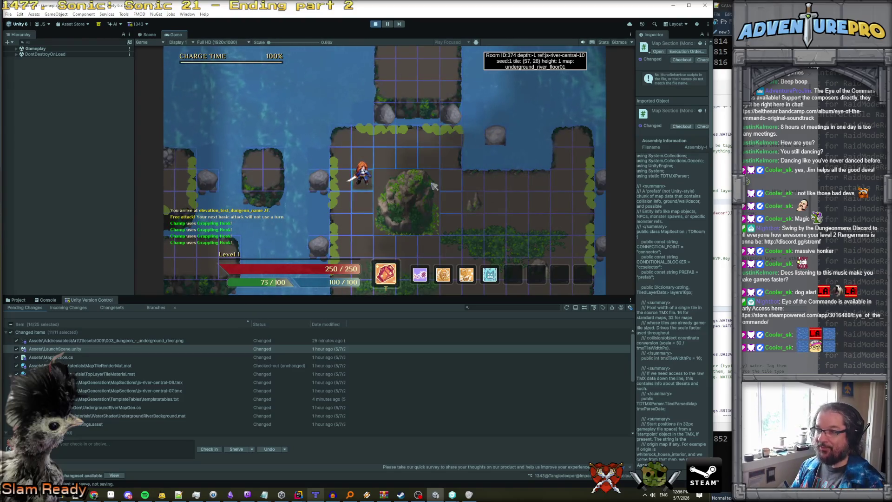
pyautogui.click(375, 23)
# - Erase the big rock's top row of tiles from the collision 1 layer
pyautogui.hotkey('alt', 'Tab')
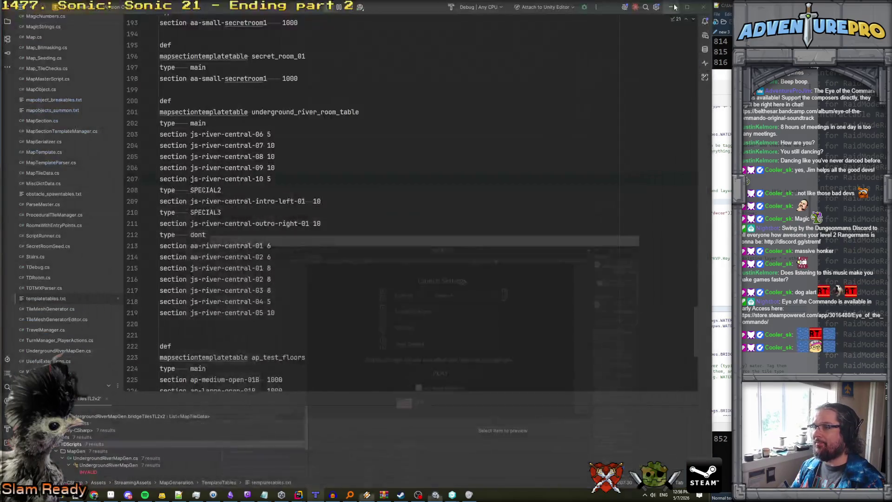
pyautogui.click(320, 493)
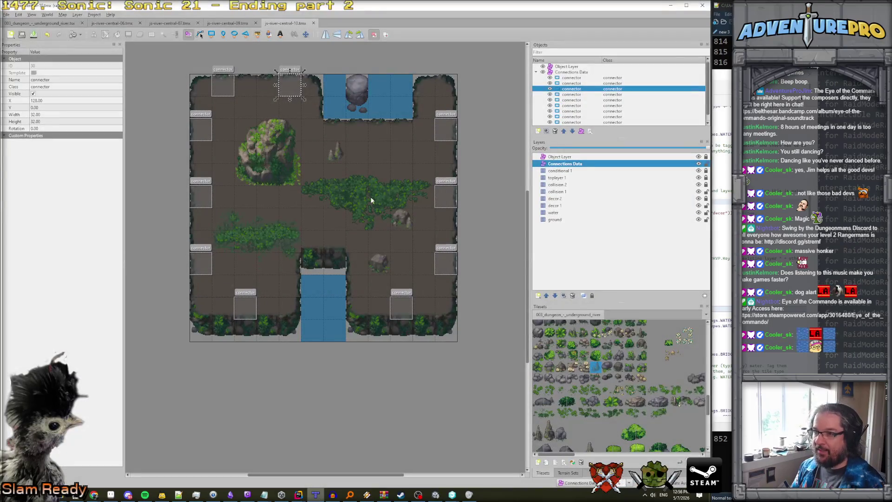
pyautogui.click(566, 193)
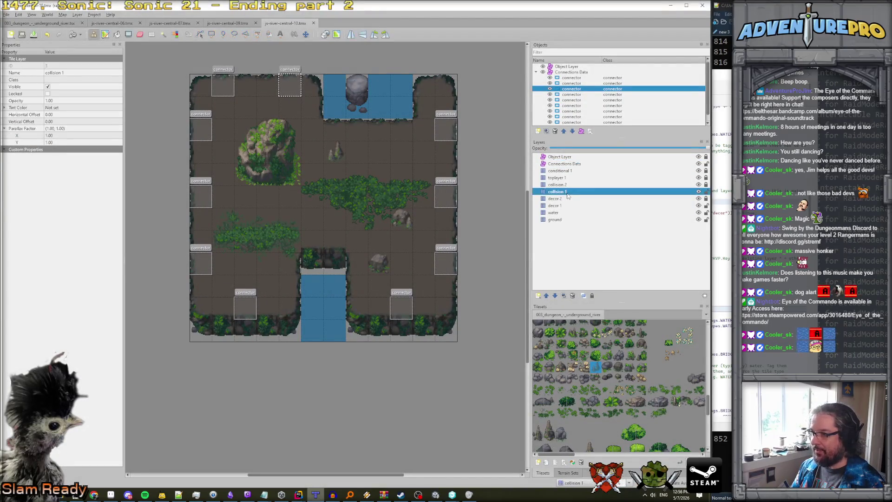
pyautogui.press('r')
pyautogui.moveTo(261, 122); pyautogui.dragTo(285, 133)
pyautogui.press('Delete')
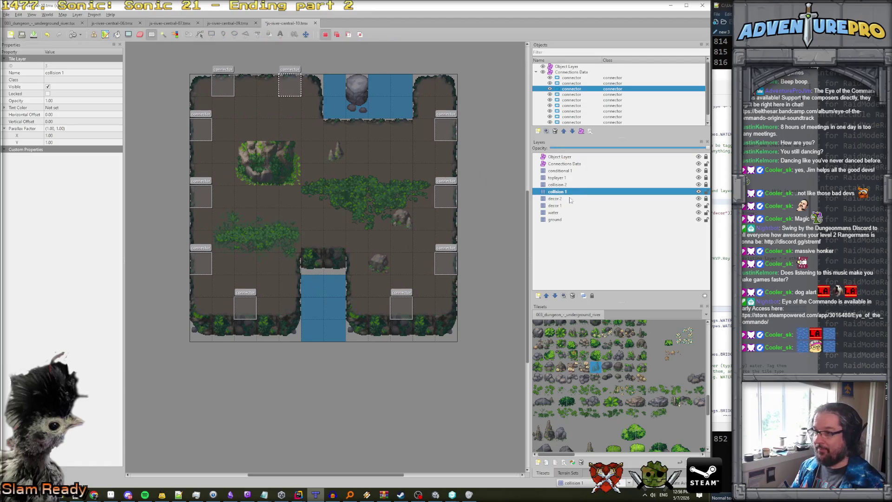
# - Stamp the rock top onto the toplayer 1 layer and save js-river-central-10
pyautogui.click(580, 178)
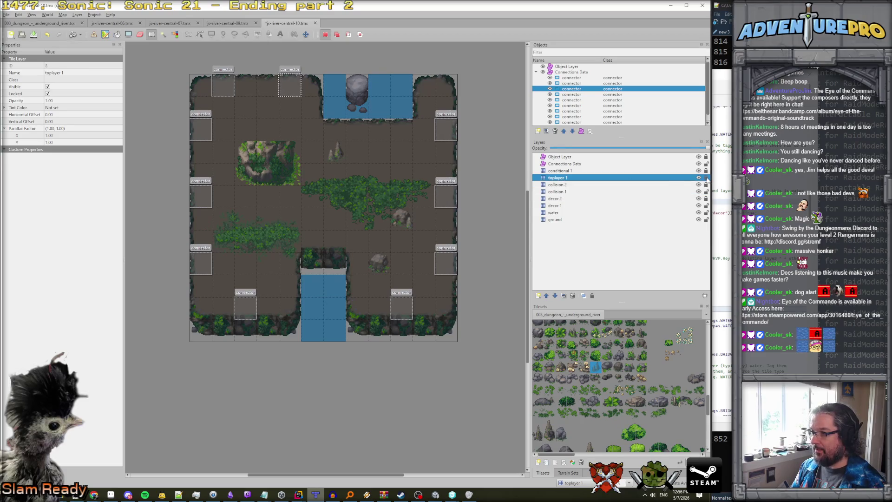
pyautogui.hotkey('ctrl', 'v')
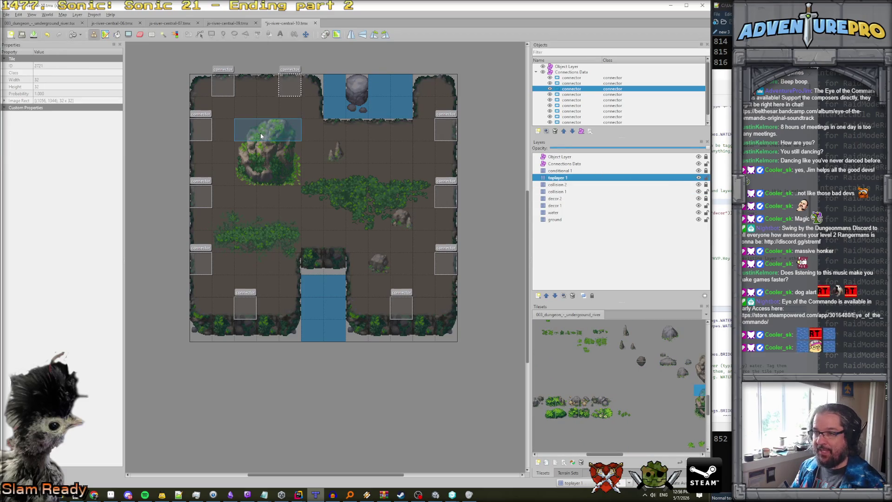
pyautogui.click(260, 133)
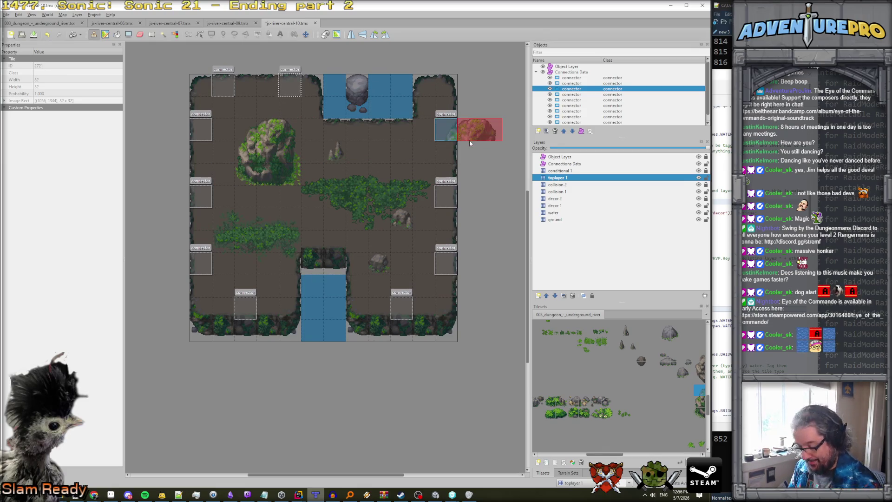
pyautogui.hotkey('ctrl', 's')
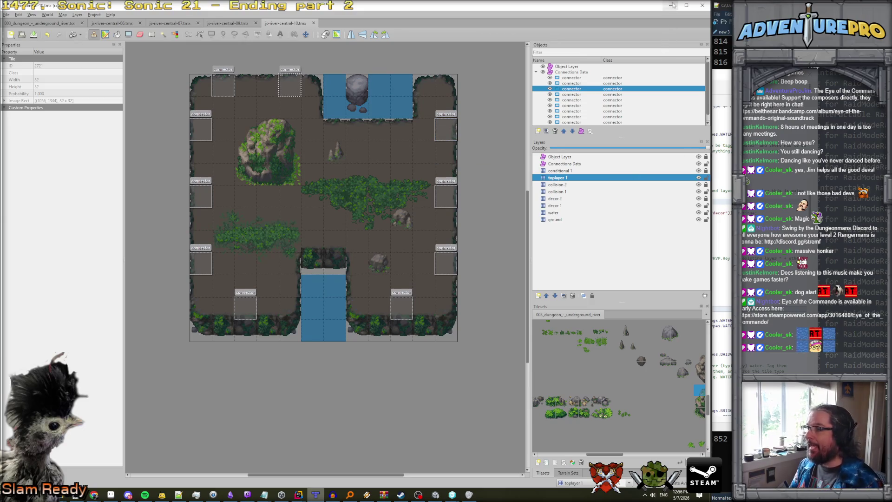
pyautogui.click(670, 6)
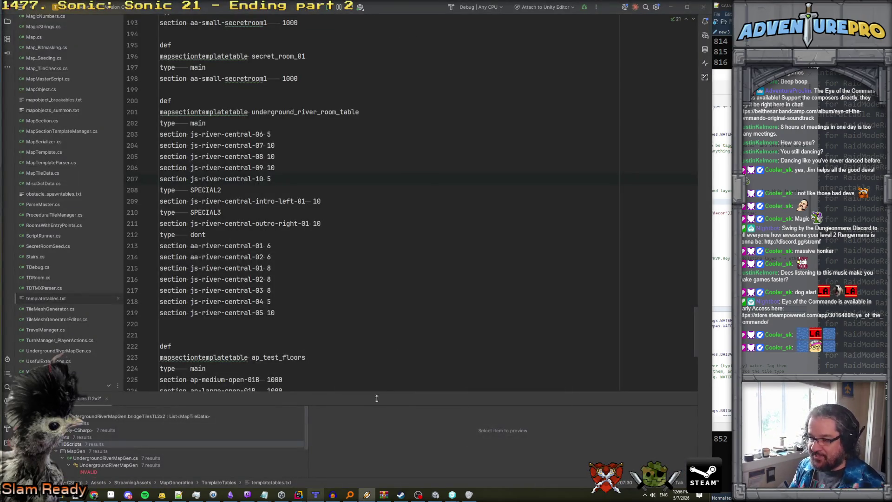
# - Switch to the Unity editor to launch a freshly generated underground river map
pyautogui.click(433, 498)
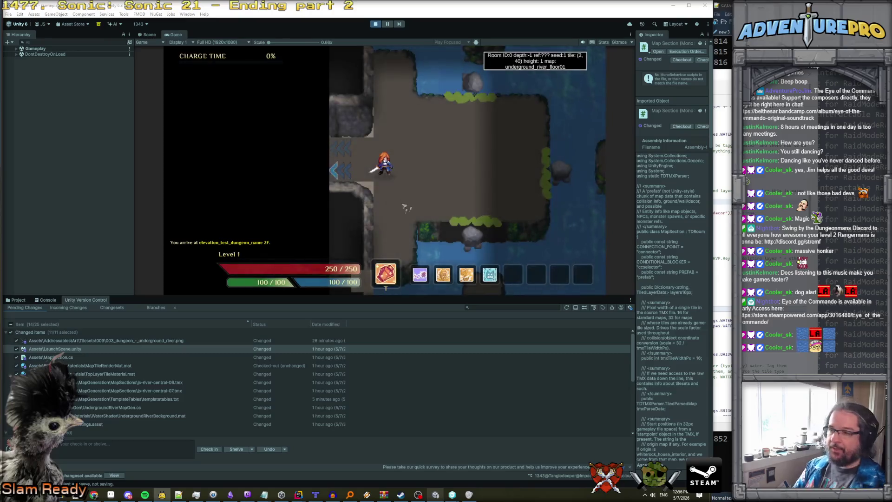
# - Walk the character across the js-river-central-06 and 07 rooms, then run reveal in the debug console
pyautogui.press('d')
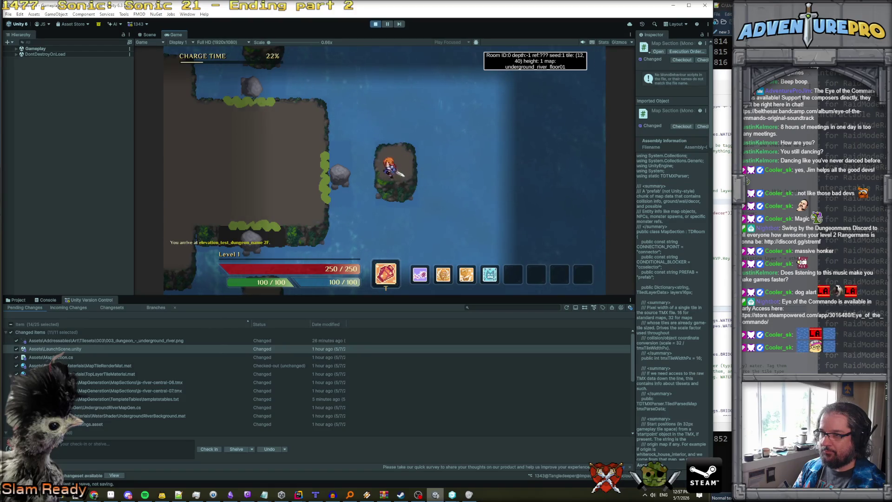
pyautogui.press('w')
pyautogui.press('a')
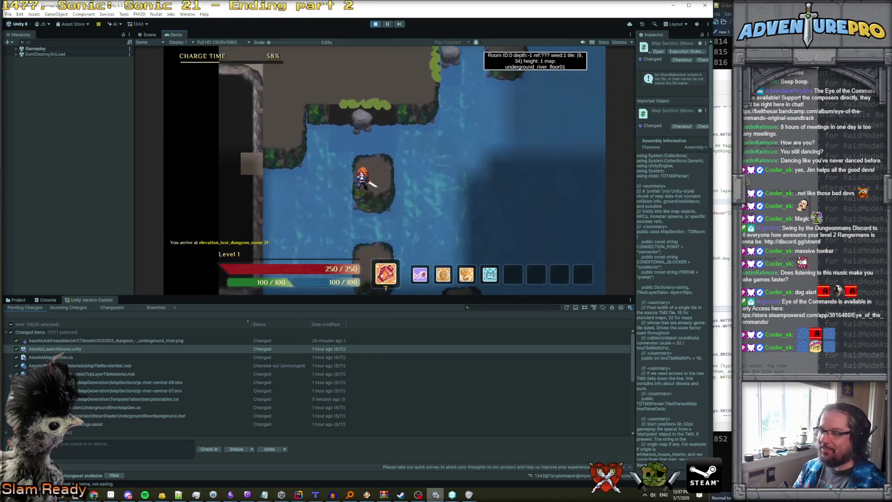
pyautogui.press('s')
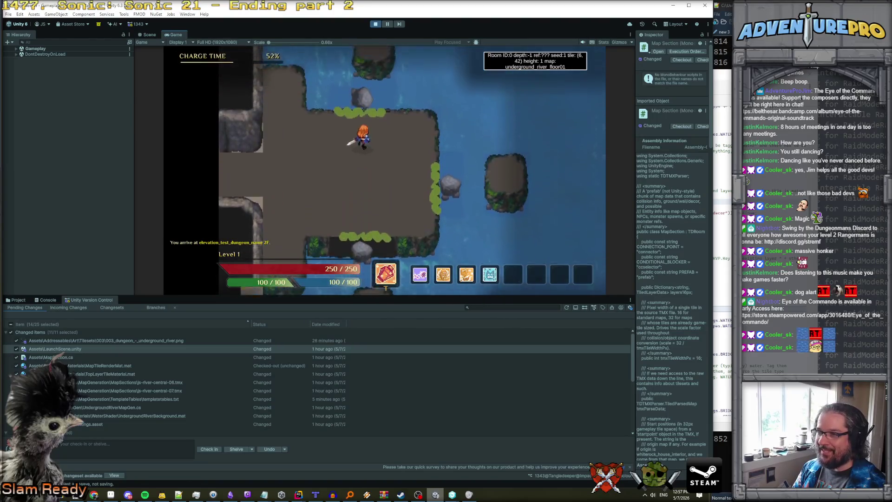
pyautogui.press('s')
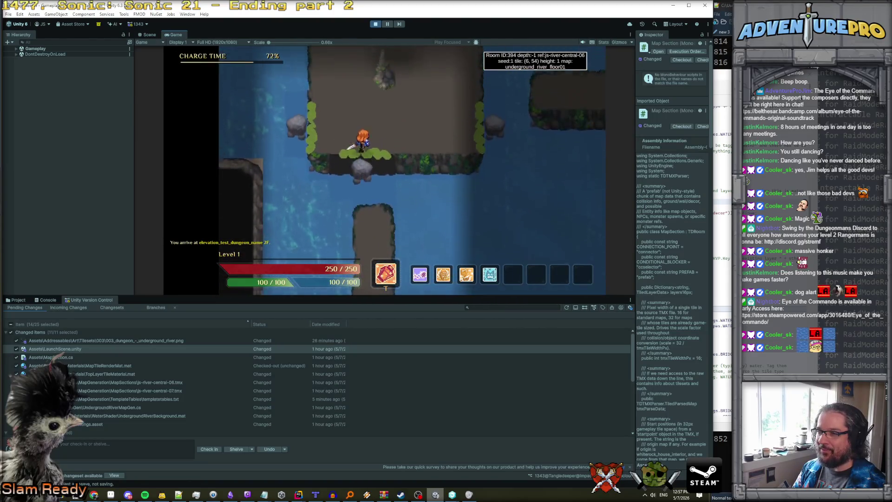
pyautogui.press('d')
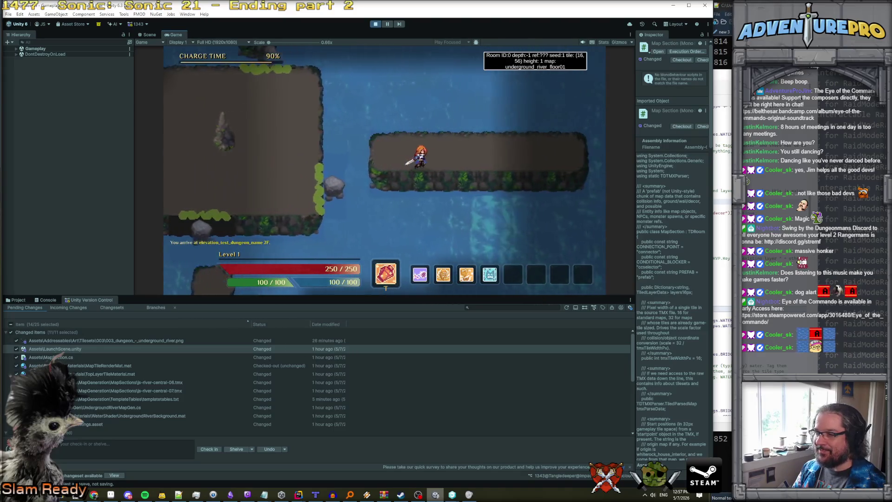
pyautogui.press('d')
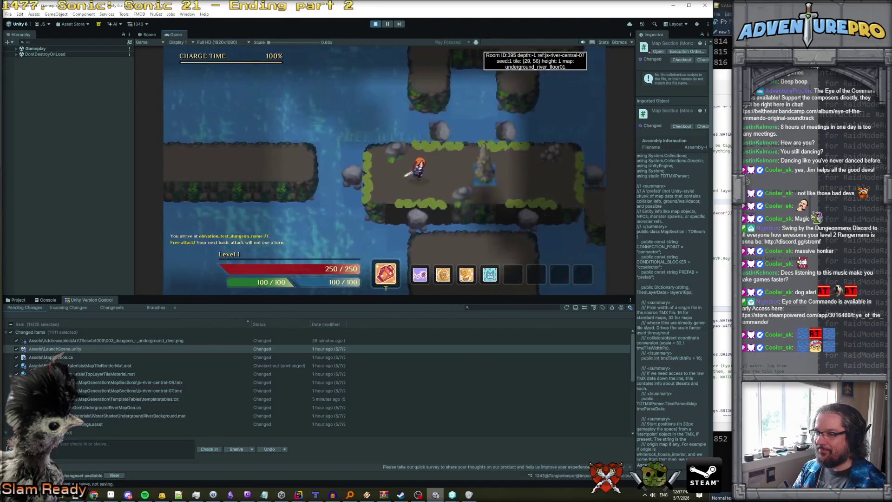
pyautogui.press('d')
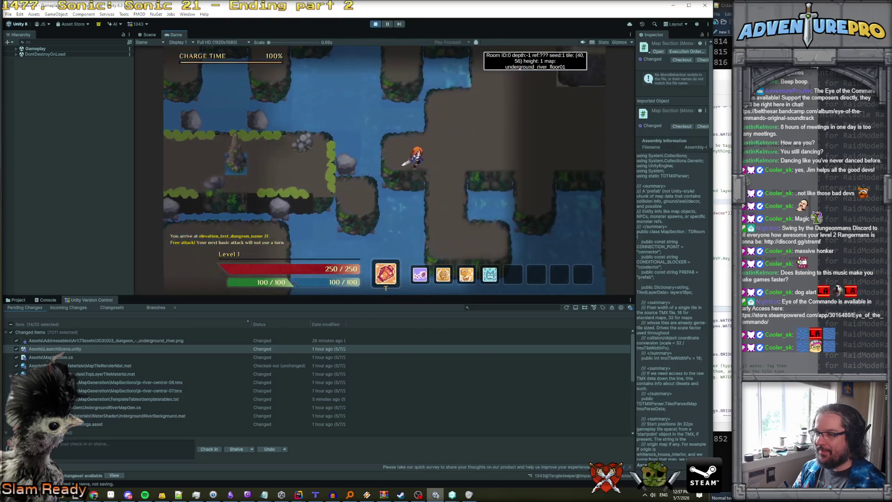
pyautogui.press('d')
pyautogui.press('w')
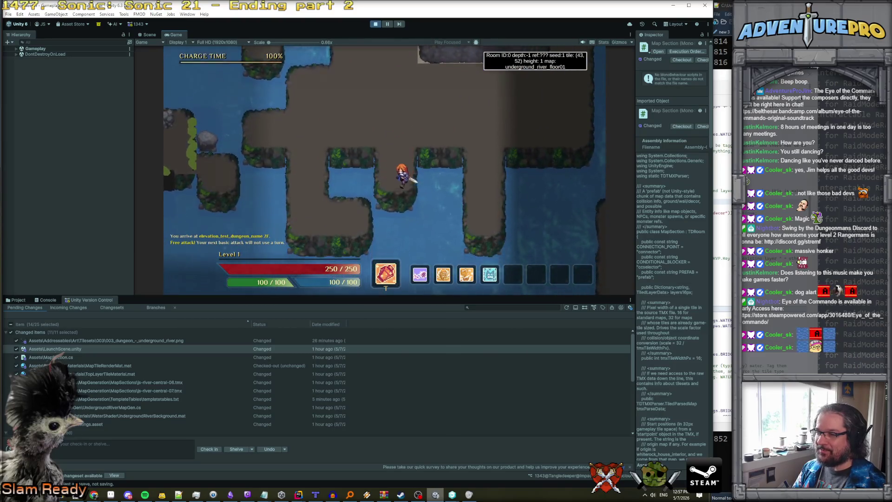
pyautogui.press('`')
pyautogui.press('Return')
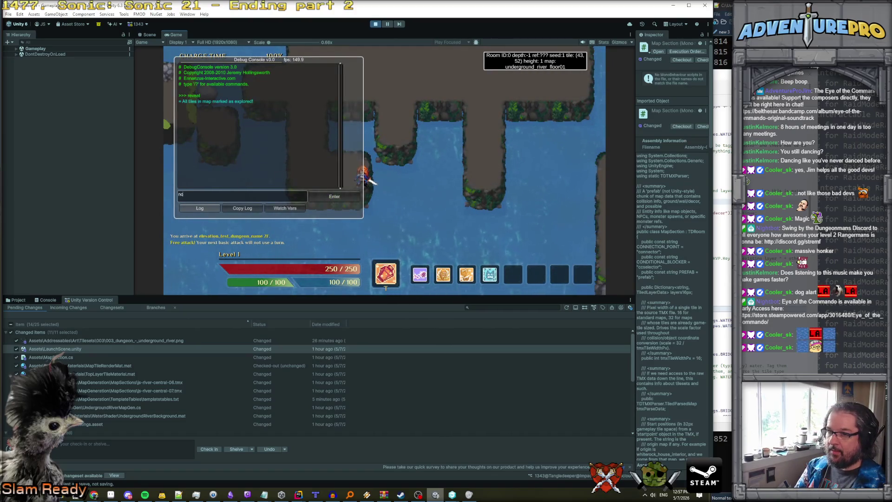
# - Close the console, glance at the overview map, and narrow the game view by dragging the splitter left
pyautogui.press('`')
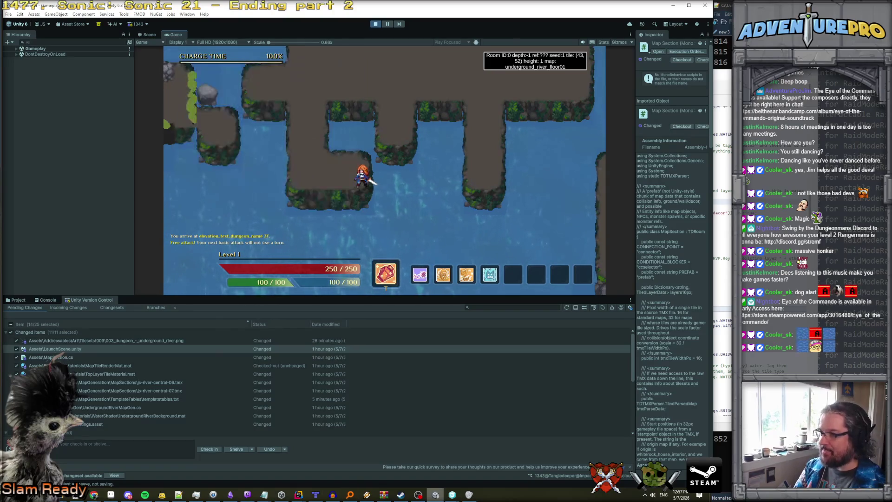
pyautogui.press('m')
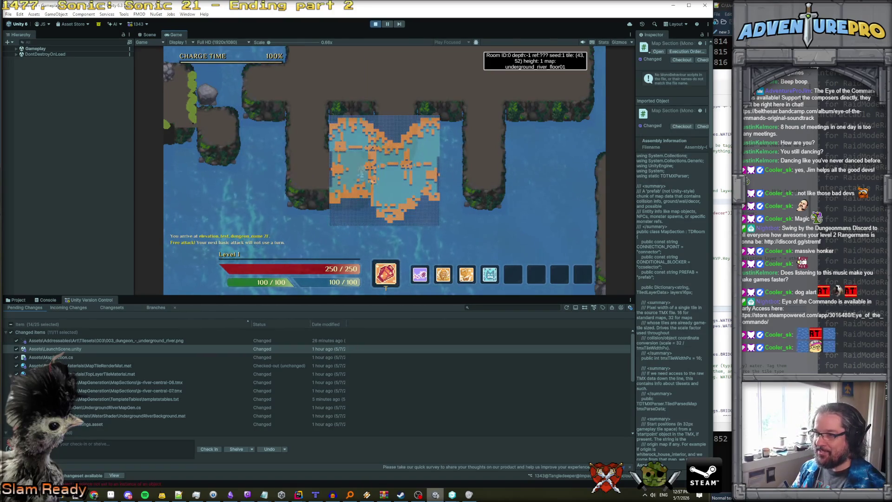
pyautogui.press('m')
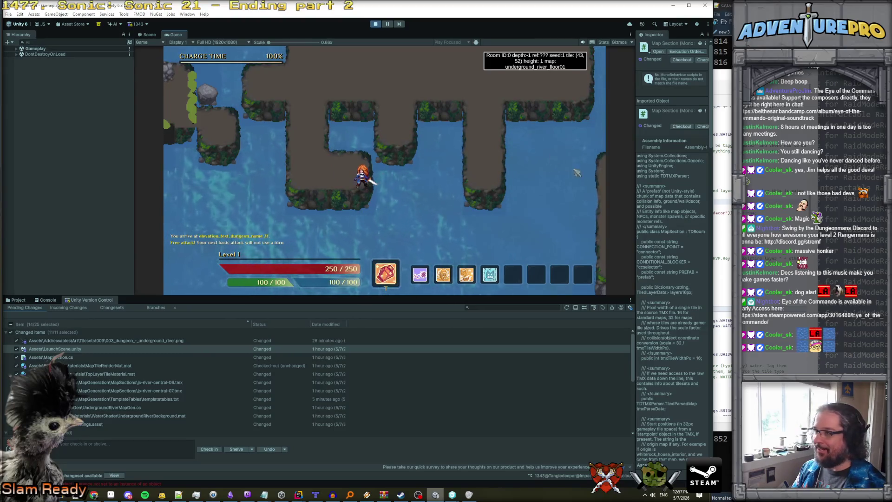
pyautogui.moveTo(636, 173); pyautogui.dragTo(562, 174)
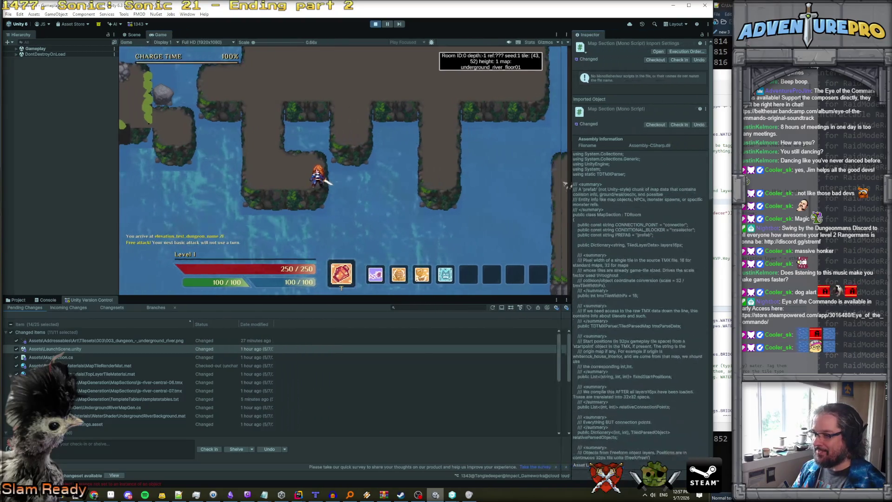
# - Walk the character up-right into a new room, then down and left toward an island
pyautogui.press('Up')
pyautogui.press('Right')
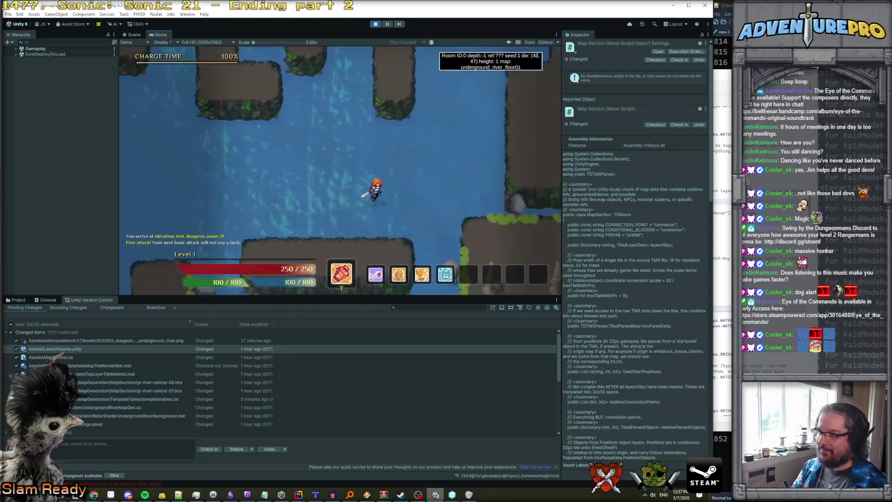
pyautogui.press('Down')
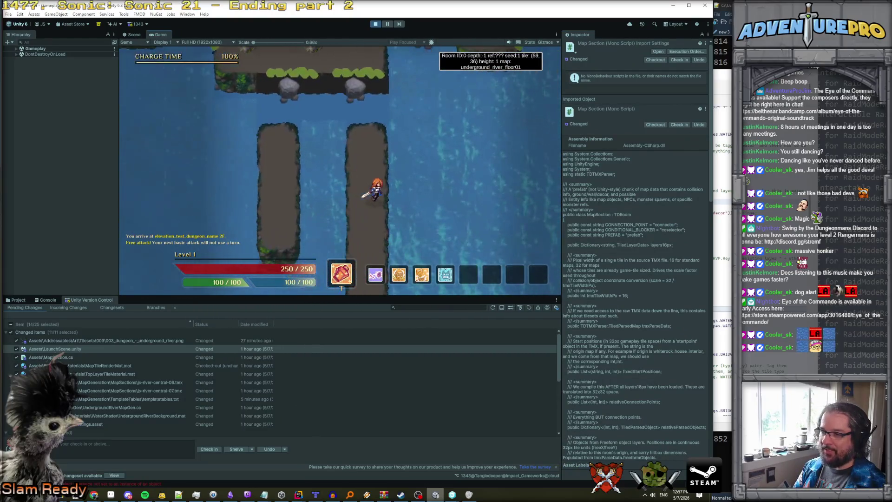
pyautogui.press('m')
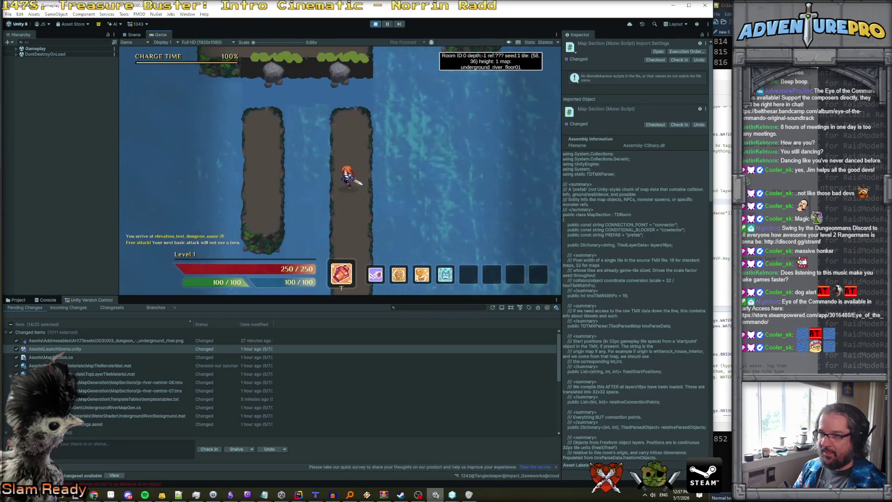
pyautogui.press('Left')
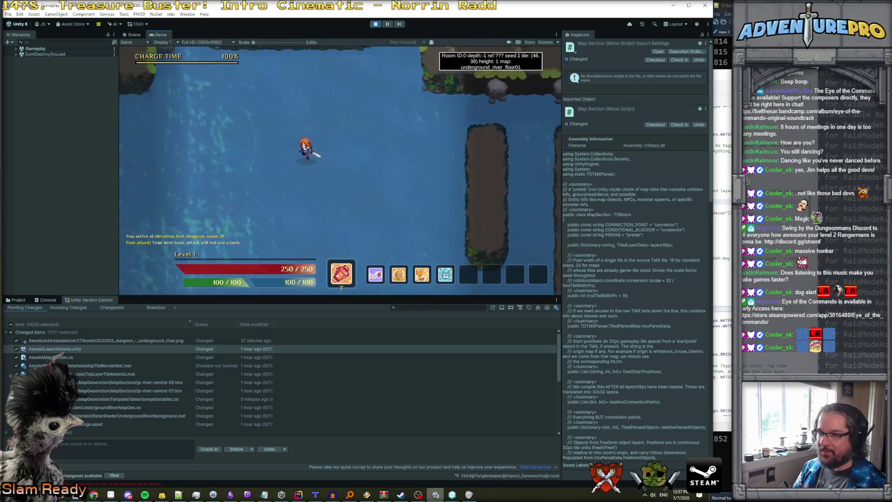
pyautogui.press('Left')
pyautogui.press('Up')
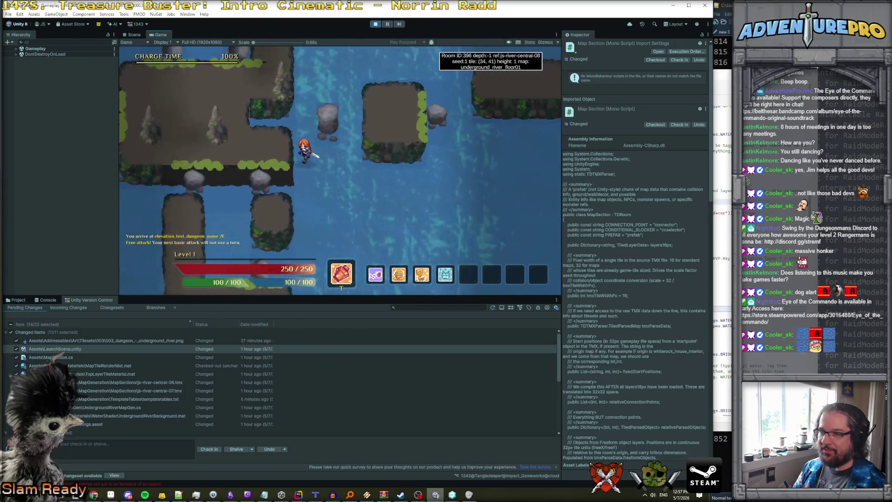
# - Walk over the water and right through js-river-central-08, then stop play mode
pyautogui.press('Left')
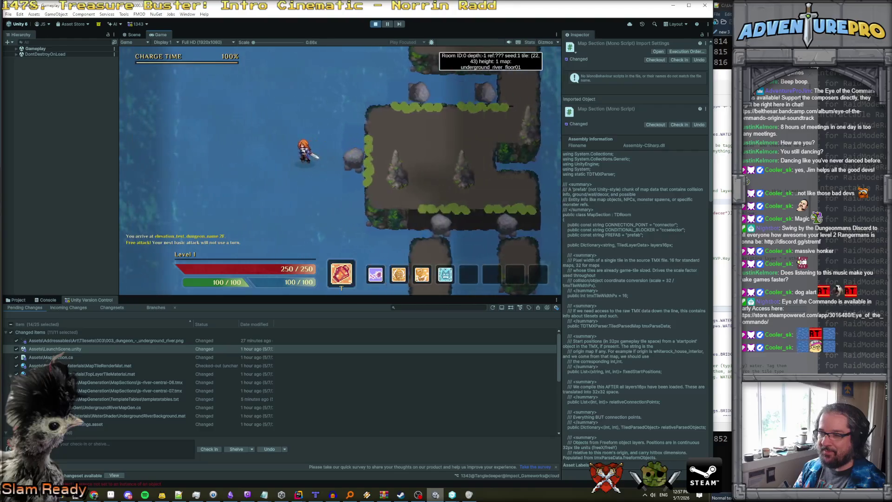
pyautogui.press('Up')
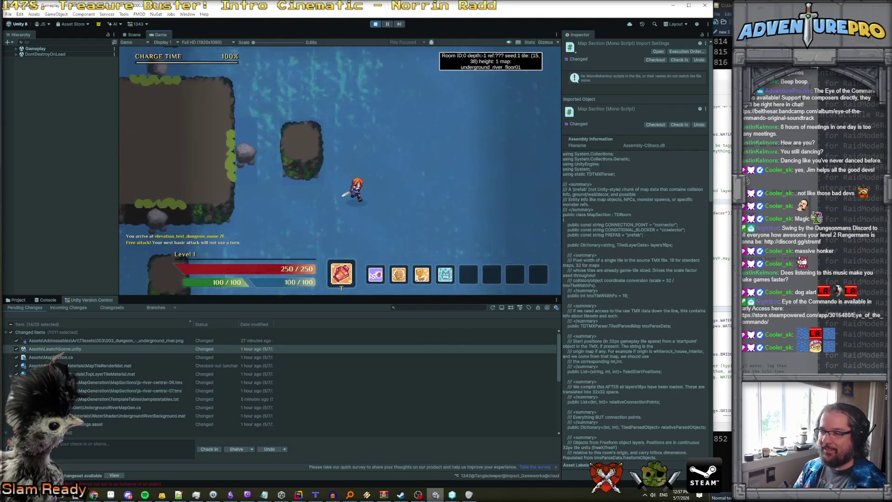
pyautogui.press('Right')
pyautogui.press('Down')
pyautogui.press('Left')
pyautogui.press('Right')
pyautogui.press('Down')
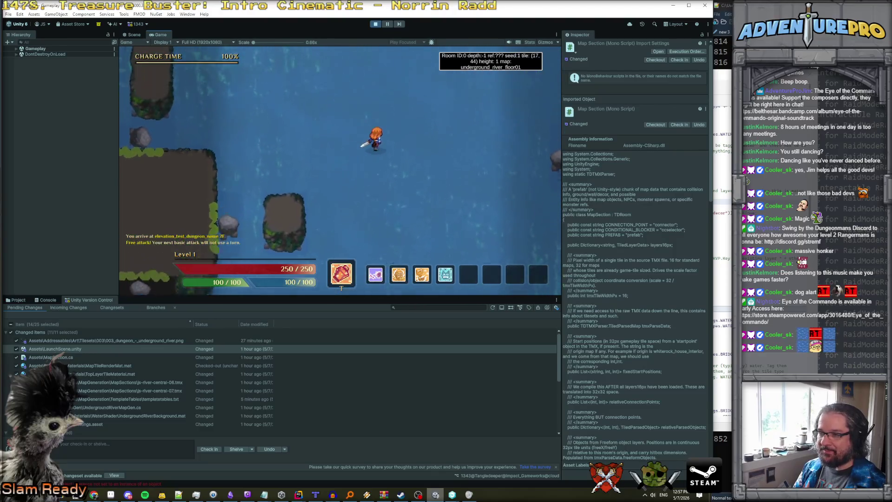
pyautogui.press('Right')
pyautogui.press('Up')
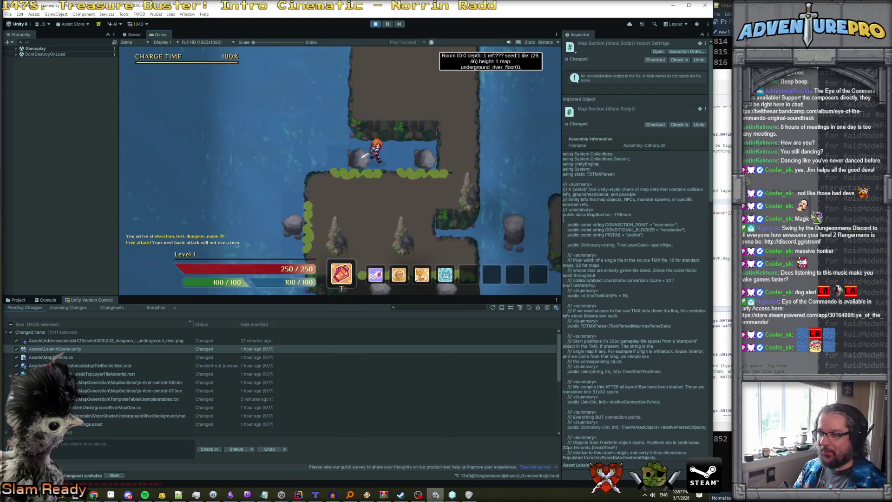
pyautogui.press('Right')
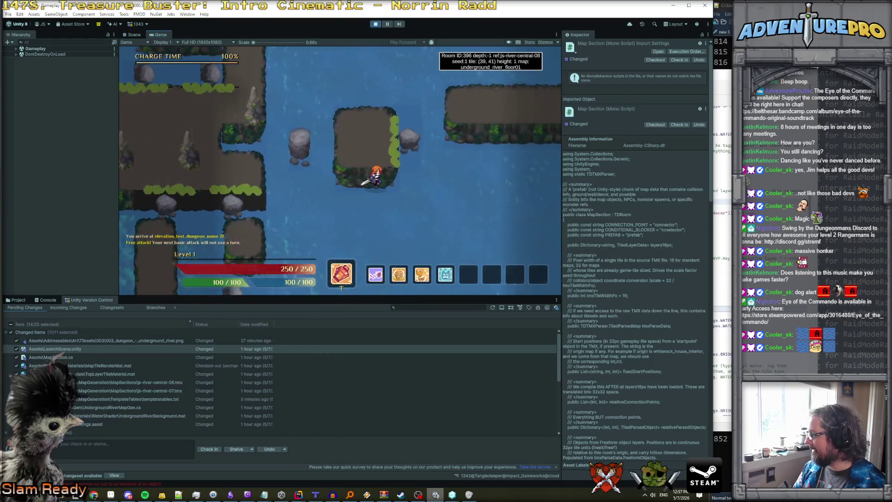
pyautogui.press('Right')
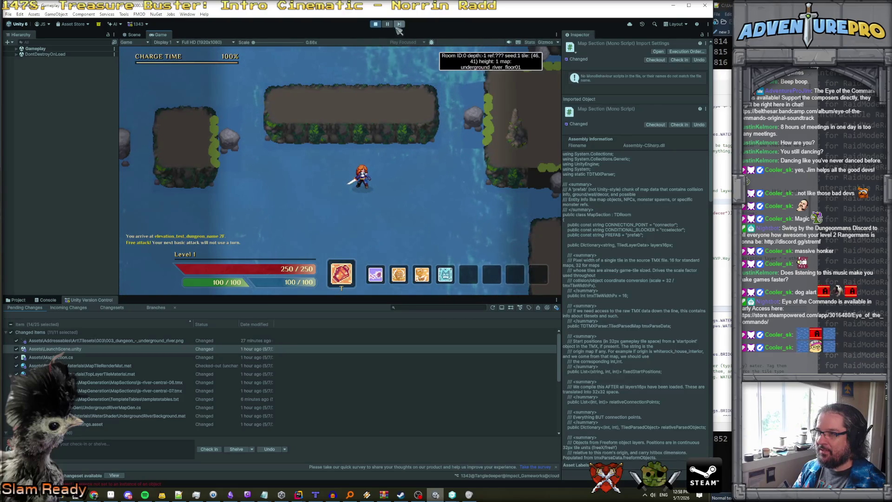
pyautogui.click(375, 24)
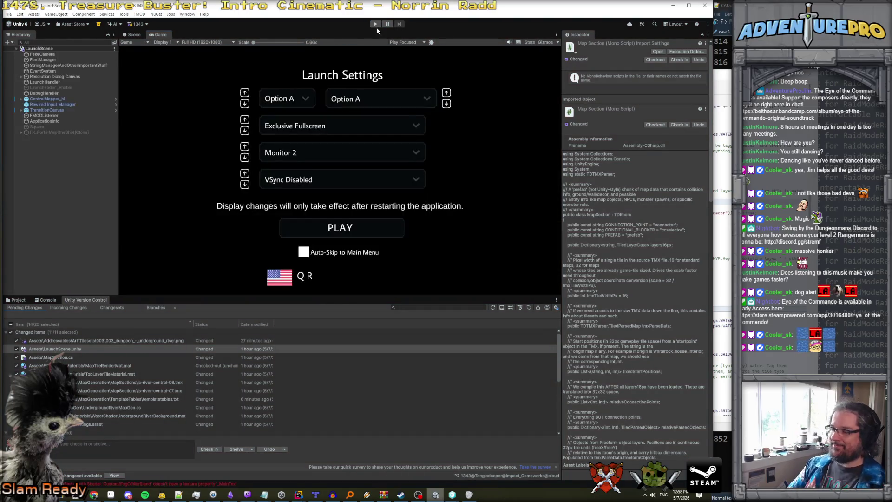
# - Start play on a fresh map and walk the character right across several river rooms
pyautogui.click(374, 24)
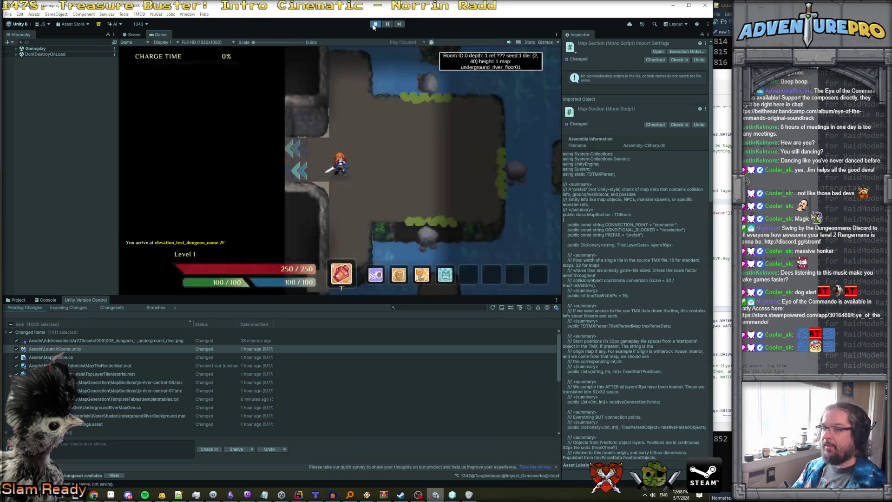
pyautogui.press('d')
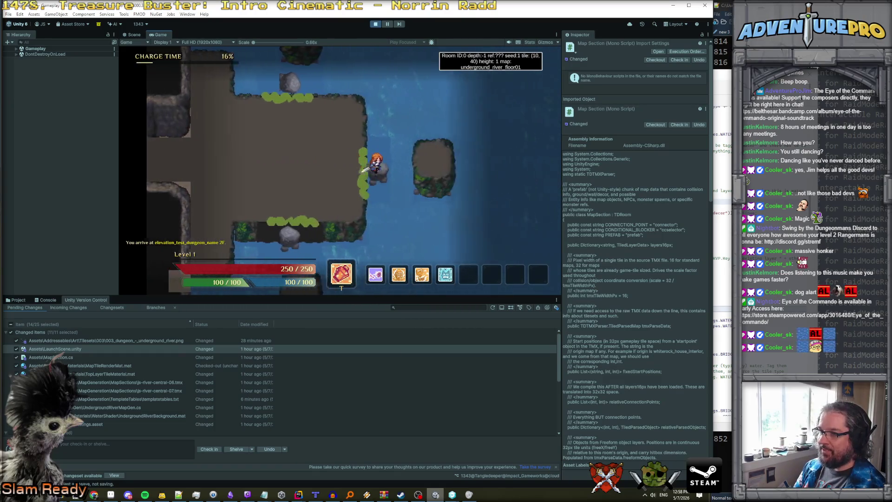
pyautogui.press('w')
pyautogui.press('a')
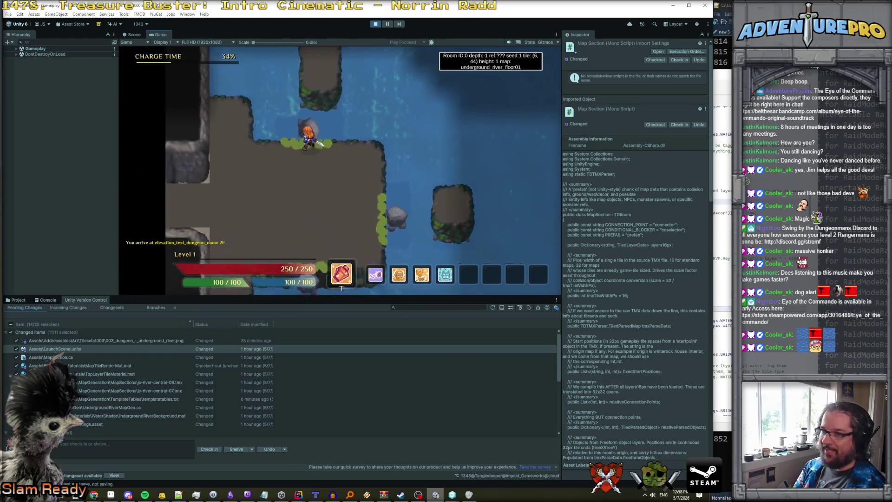
pyautogui.press('s')
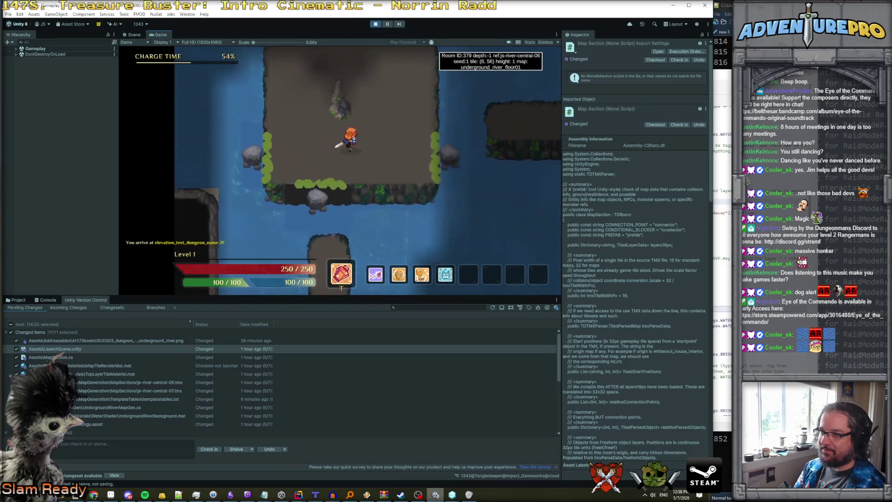
pyautogui.press('d')
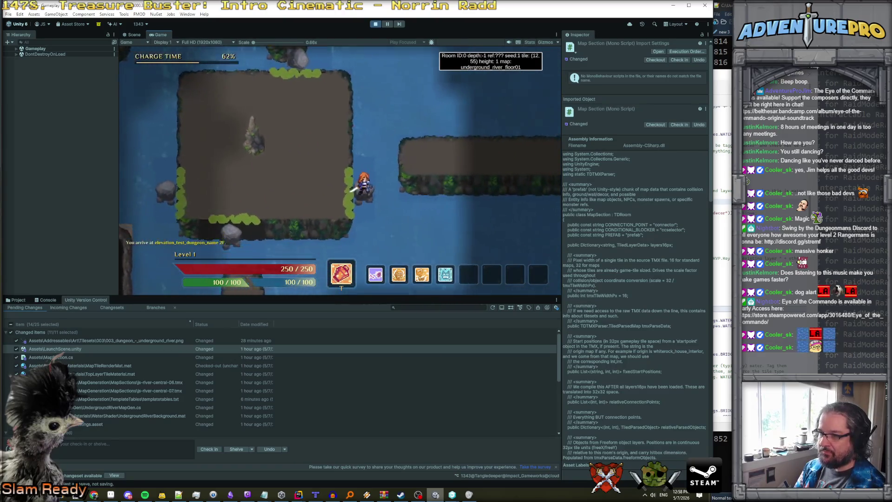
pyautogui.press('d')
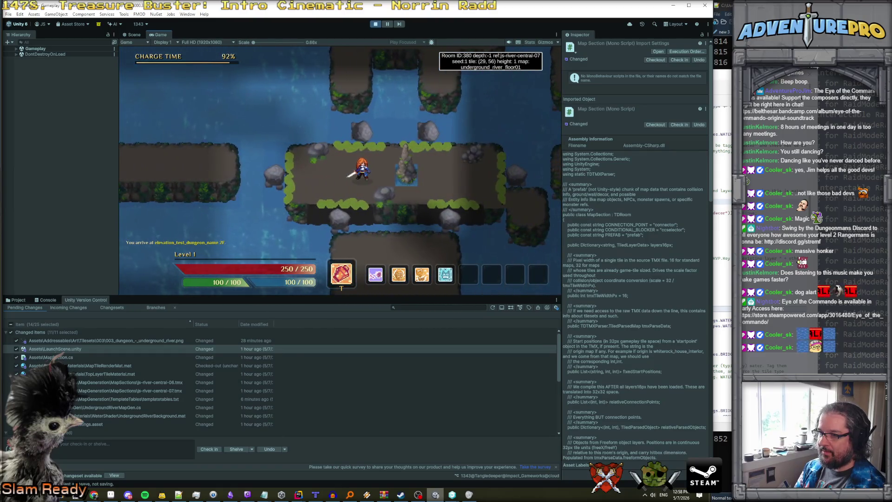
pyautogui.press('d')
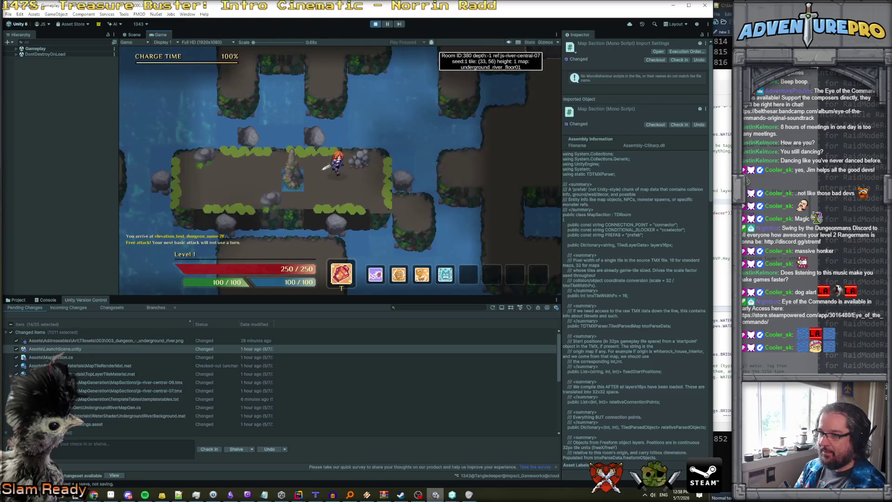
pyautogui.press('d')
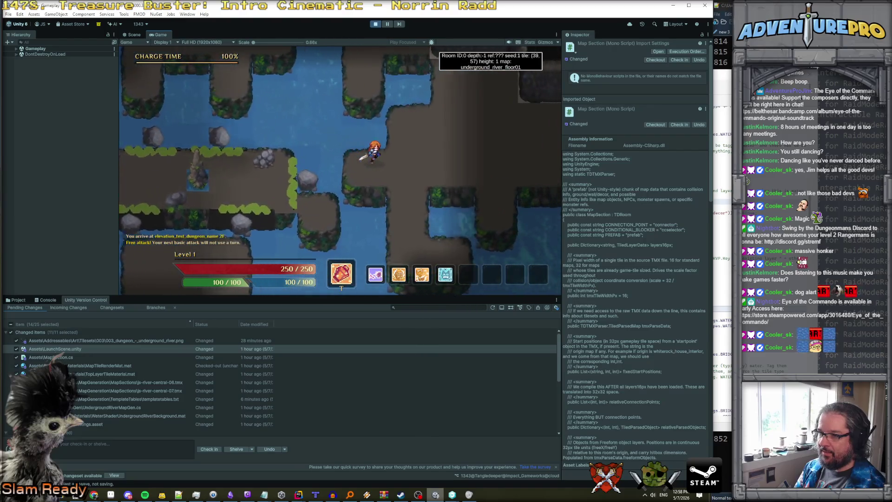
pyautogui.press('d')
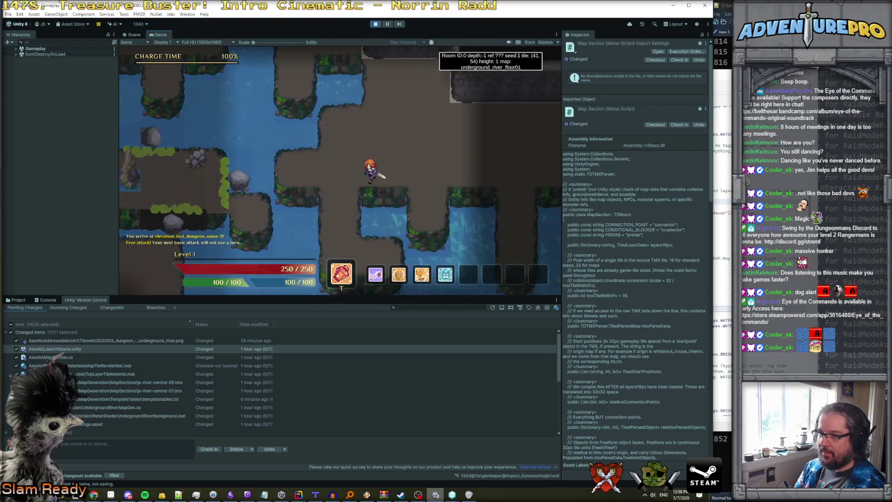
pyautogui.press('w')
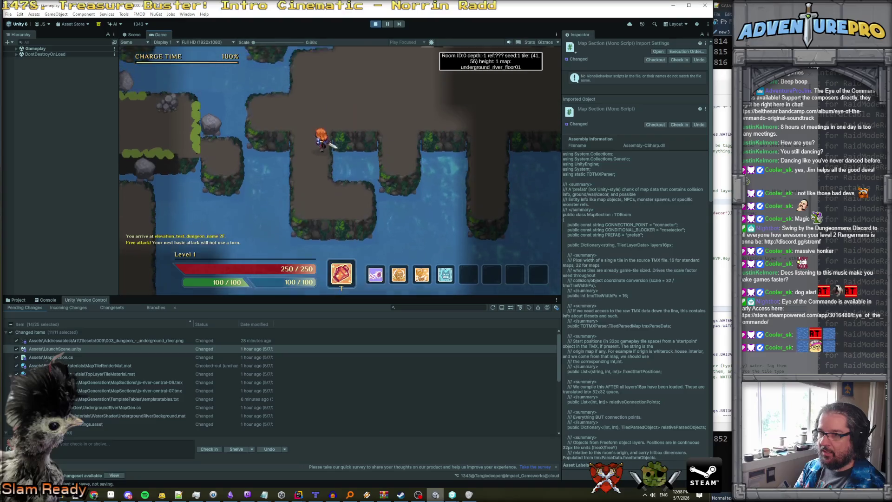
pyautogui.press('d')
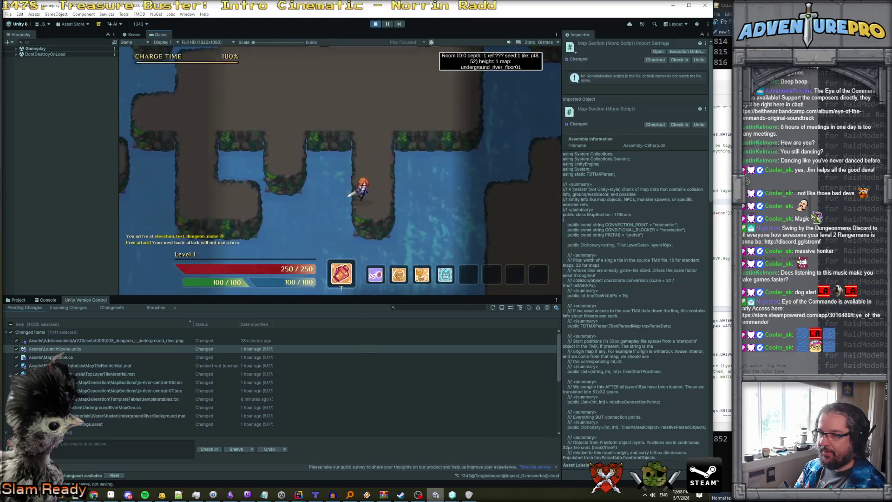
pyautogui.press('s')
pyautogui.press('d')
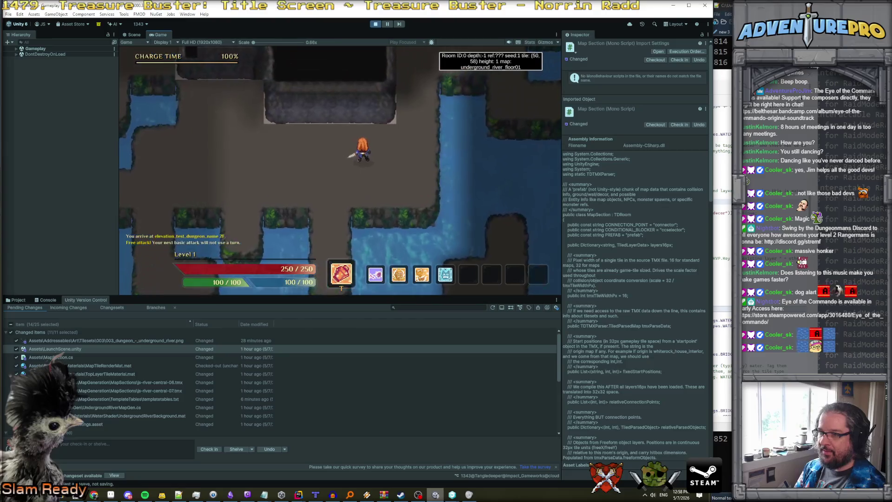
# - Walk back left and up through rooms 381 and 382 into room 0, then stop play
pyautogui.press('a')
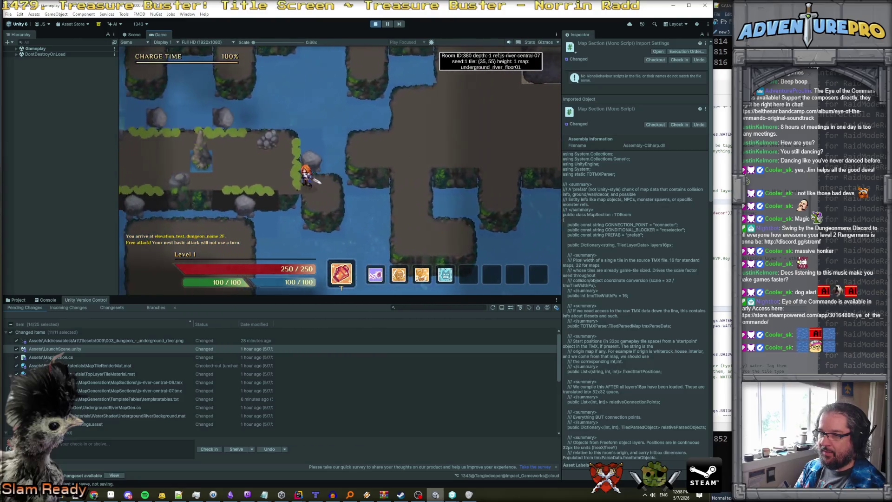
pyautogui.press('w')
pyautogui.press('a')
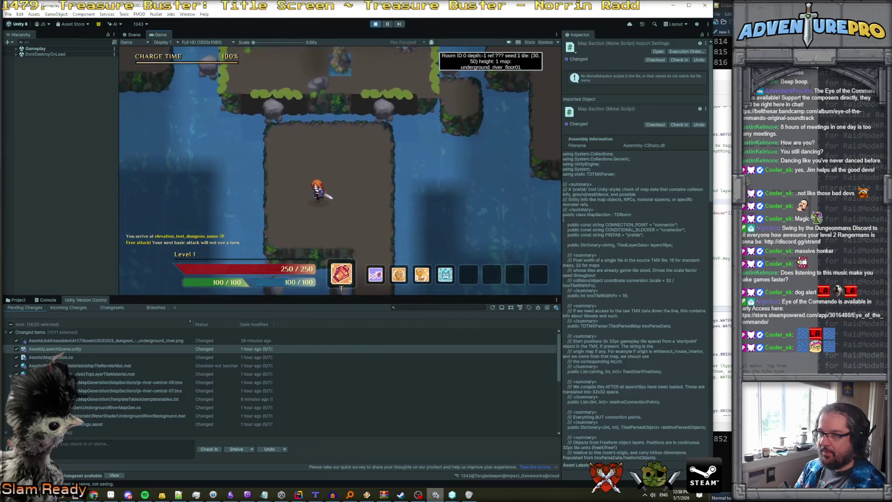
pyautogui.press('d')
pyautogui.press('s')
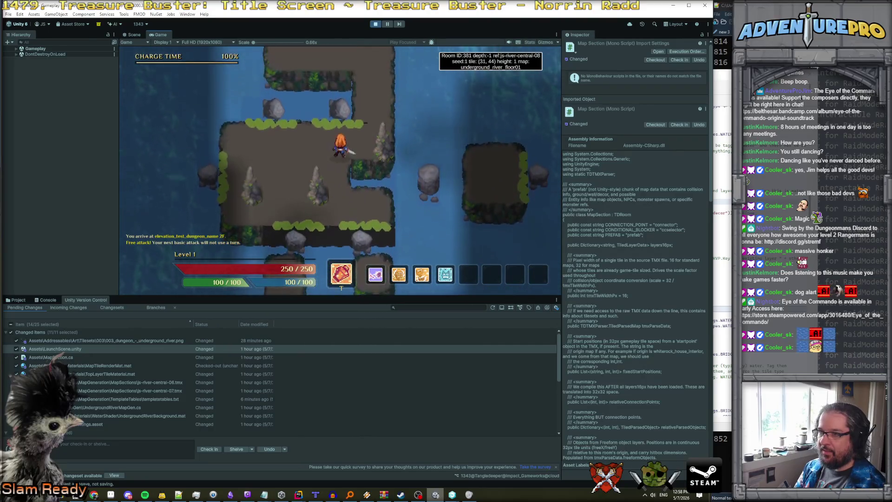
pyautogui.press('w')
pyautogui.press('d')
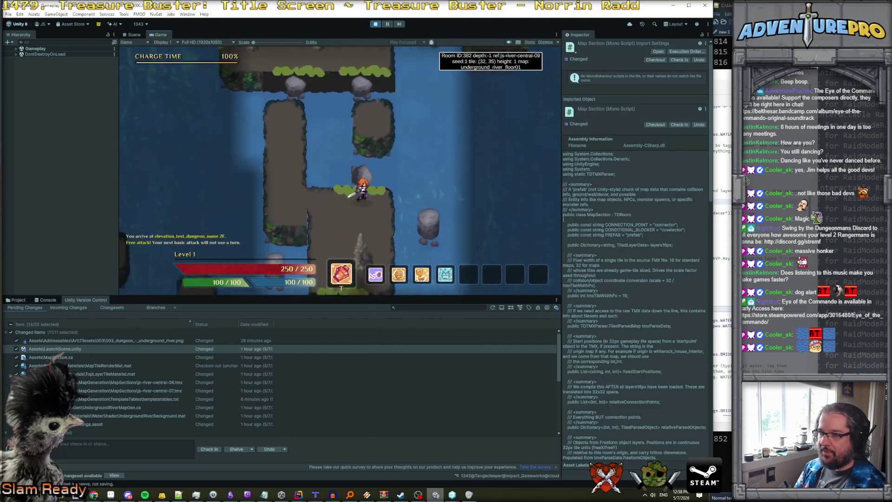
pyautogui.press('d')
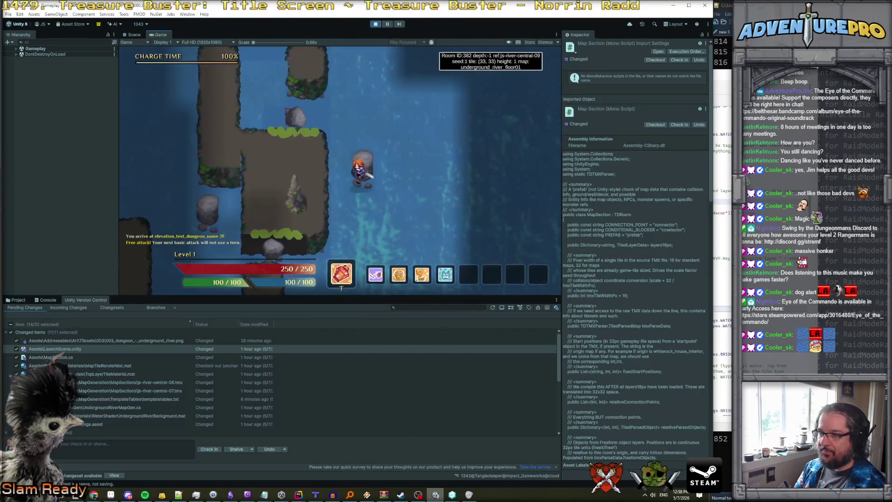
pyautogui.press('a')
pyautogui.press('w')
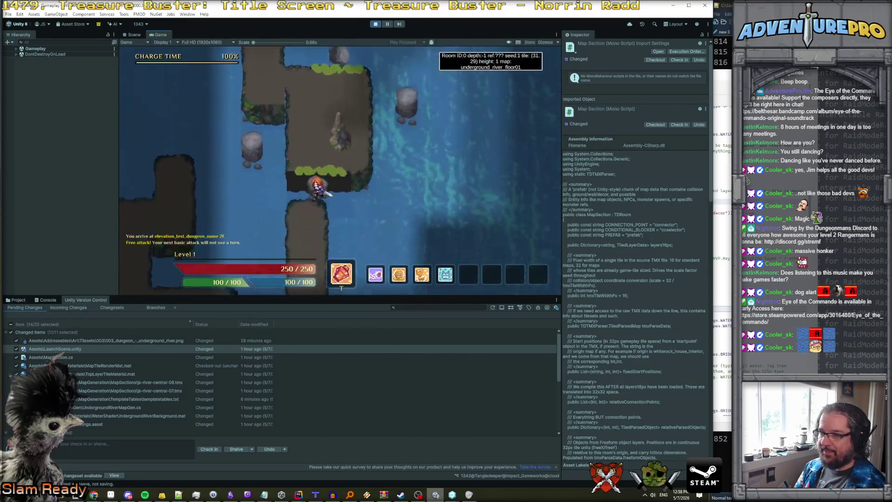
pyautogui.press('a')
pyautogui.press('w')
pyautogui.press('w')
pyautogui.press('w')
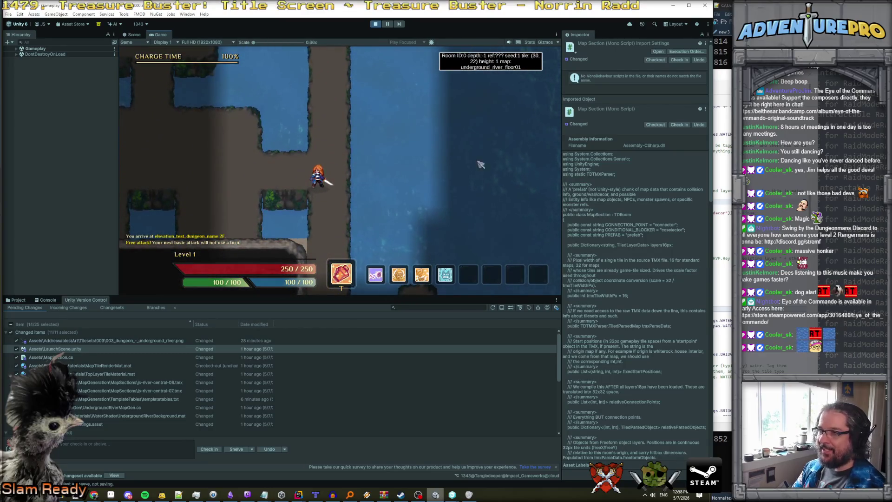
pyautogui.click(375, 24)
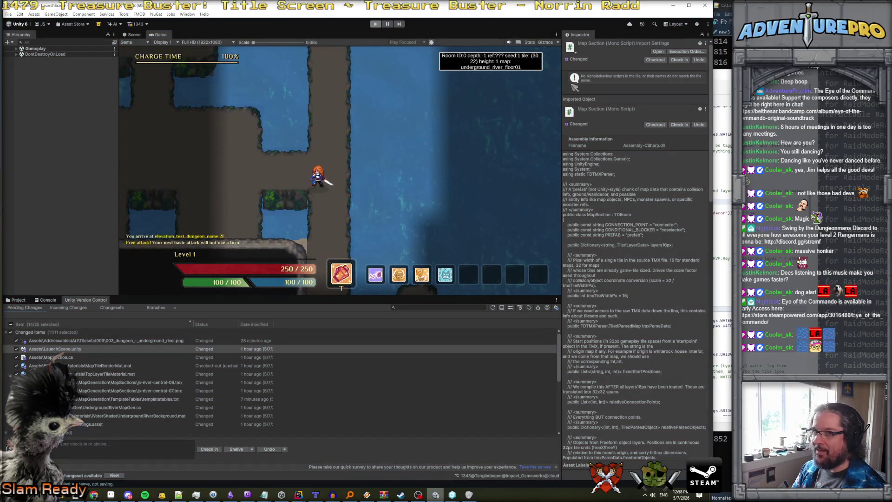
# - Set the DebugHandler's Random Map Seed to 0 under Map Gen Debug
pyautogui.click(49, 93)
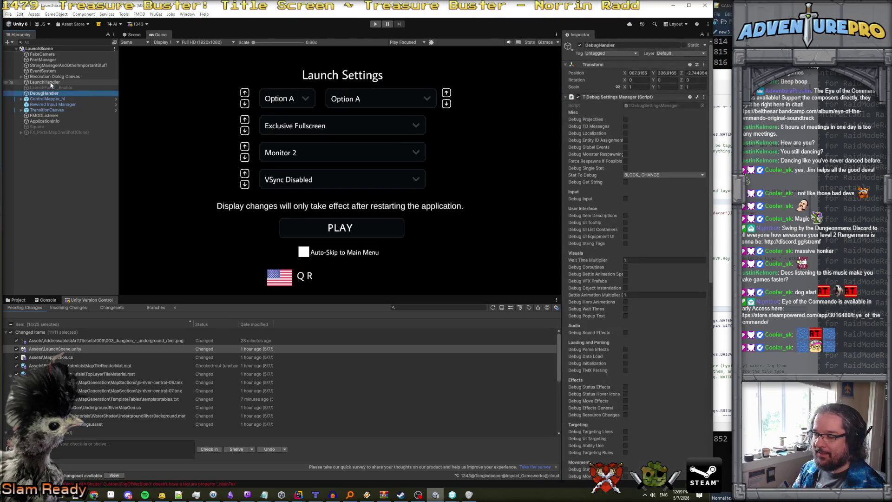
pyautogui.scroll(-10, 650, 288)
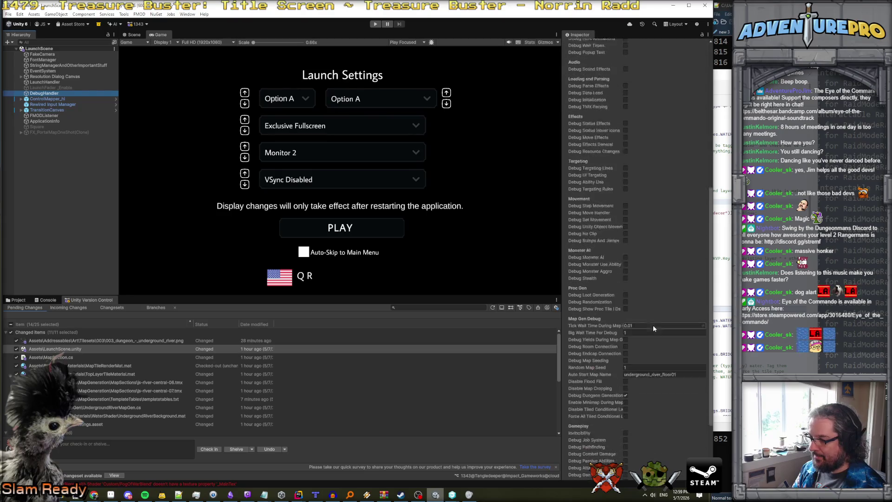
pyautogui.click(645, 348)
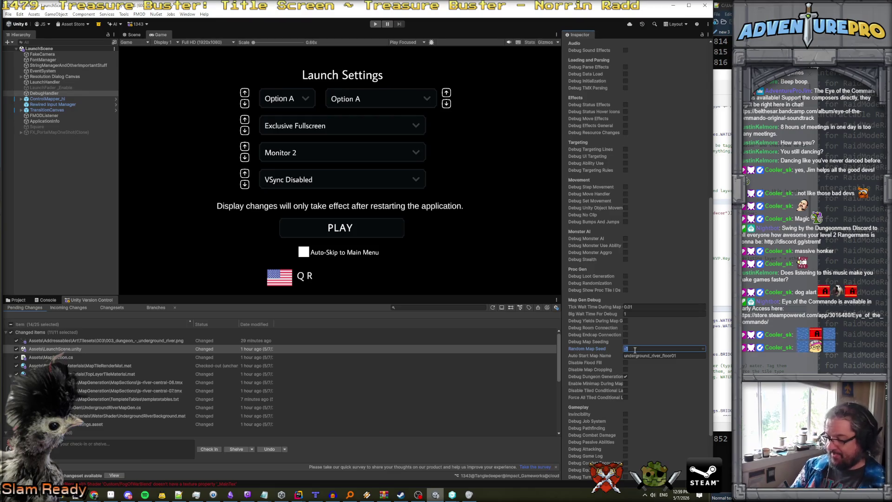
# - Play to generate a new river floor, then maximize the browser on the Twitch channel page
pyautogui.click(375, 25)
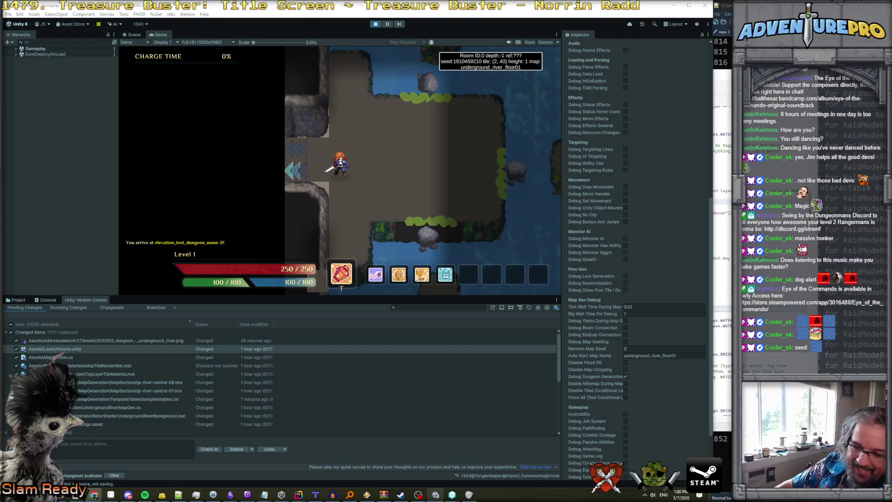
pyautogui.hotkey('alt', 'Tab')
pyautogui.doubleClick(508, 226)
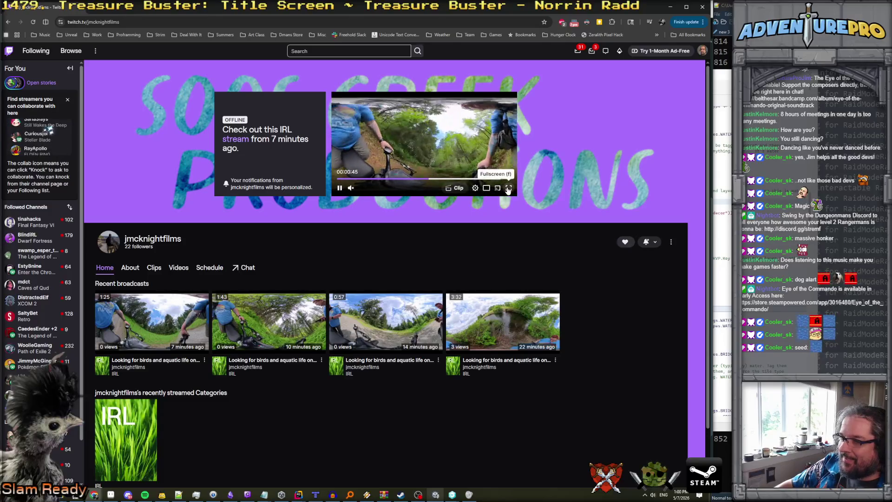
# - Watch the Twitch channel's video fullscreen briefly, exit it, and return to Unity
pyautogui.click(507, 189)
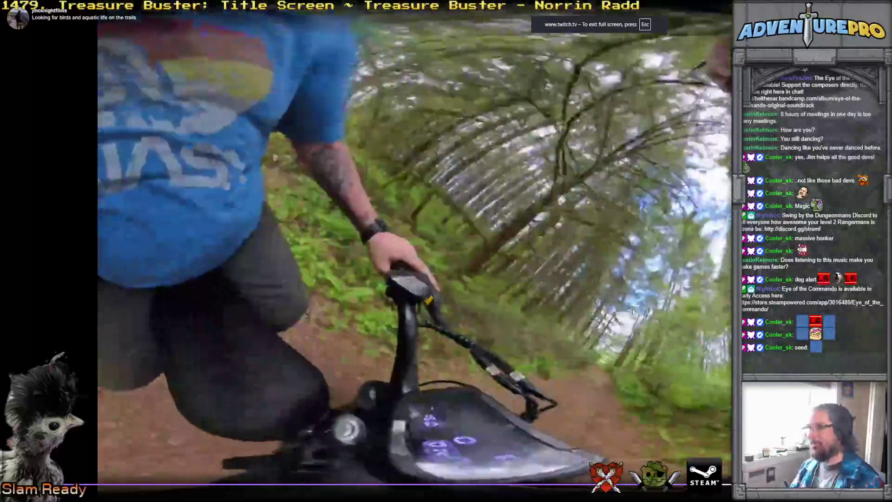
pyautogui.press('Escape')
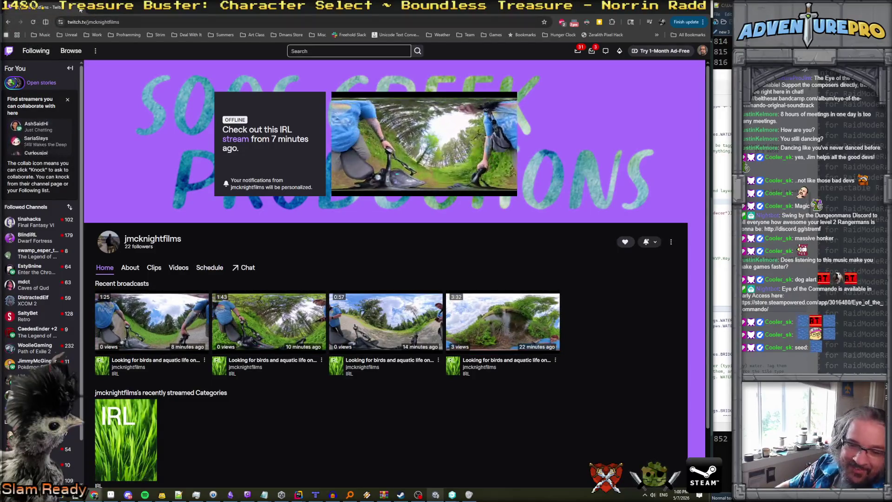
pyautogui.hotkey('alt', 'Tab')
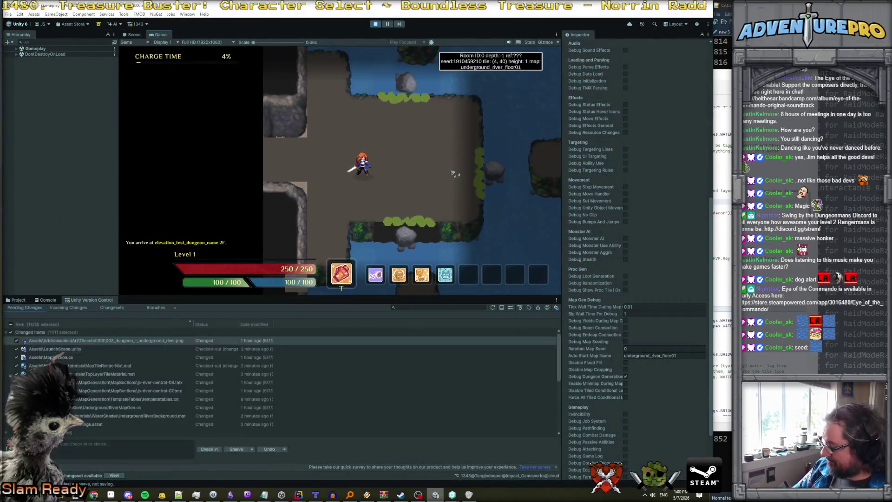
# - Walk the character right and up across the river islands toward the next island
pyautogui.press('Right')
pyautogui.press('Right')
pyautogui.press('Right')
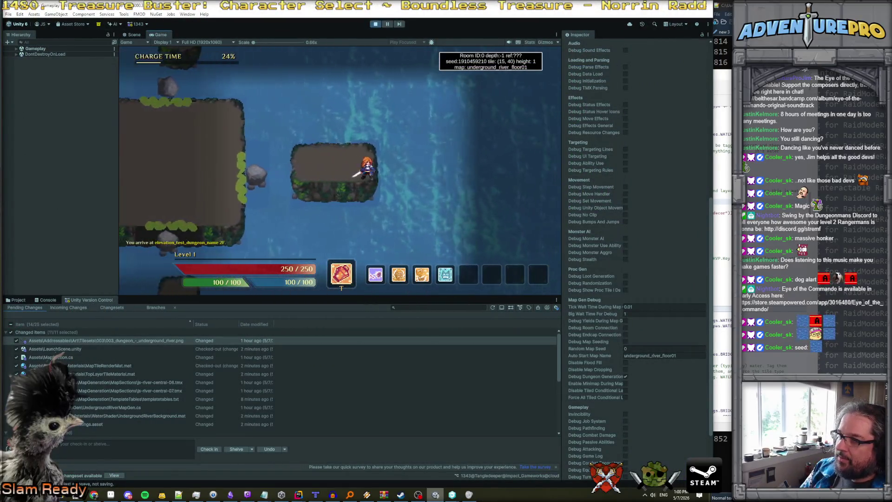
pyautogui.press('Left')
pyautogui.press('Left')
pyautogui.press('Left')
pyautogui.press('Up')
pyautogui.press('Up')
pyautogui.press('Up')
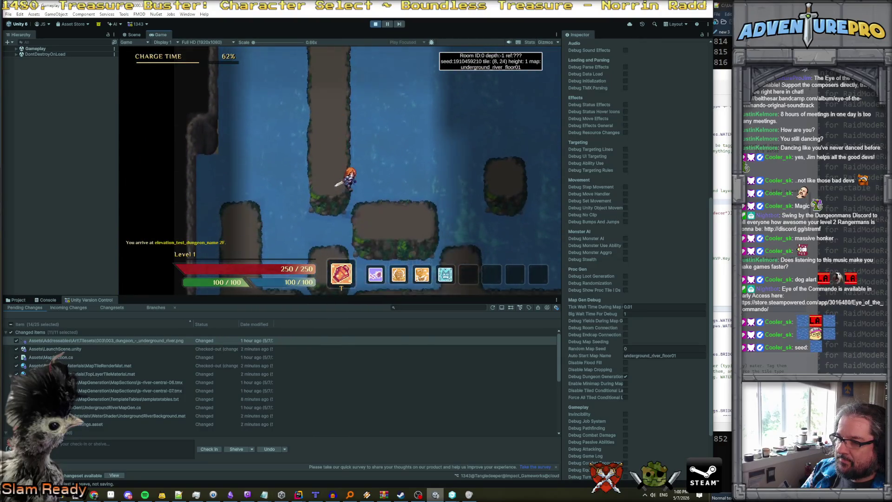
pyautogui.press('Right')
pyautogui.press('Right')
pyautogui.press('Right')
pyautogui.press('Up')
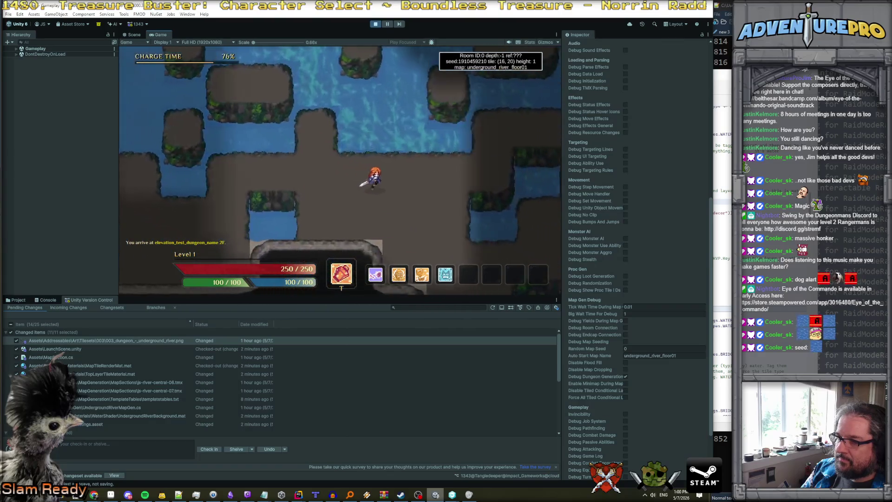
pyautogui.press('Down')
pyautogui.press('Down')
pyautogui.press('Down')
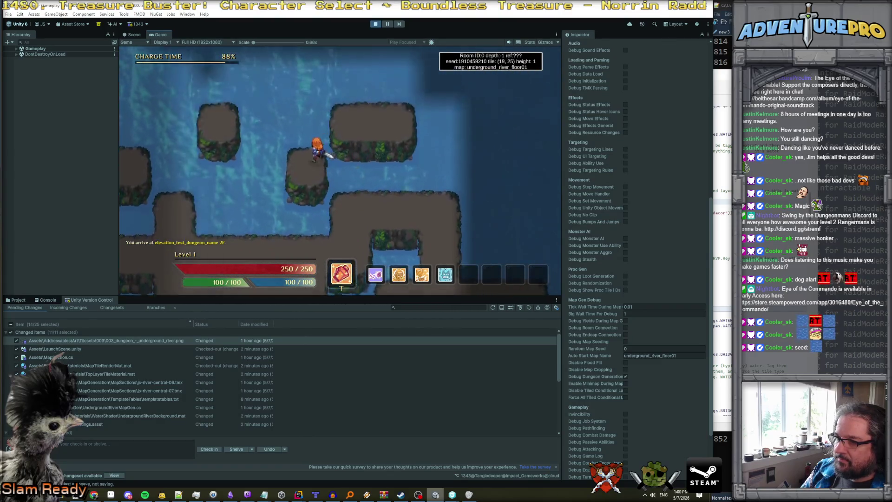
pyautogui.press('Right')
pyautogui.press('Right')
pyautogui.press('Right')
pyautogui.press('Up')
pyautogui.press('Up')
pyautogui.press('Up')
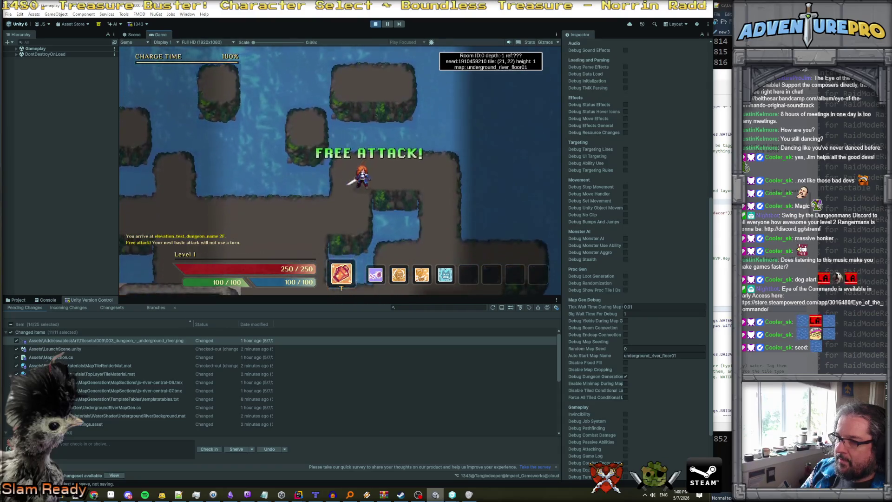
pyautogui.press('Right')
pyautogui.press('Right')
pyautogui.press('Right')
pyautogui.press('Up')
pyautogui.press('Up')
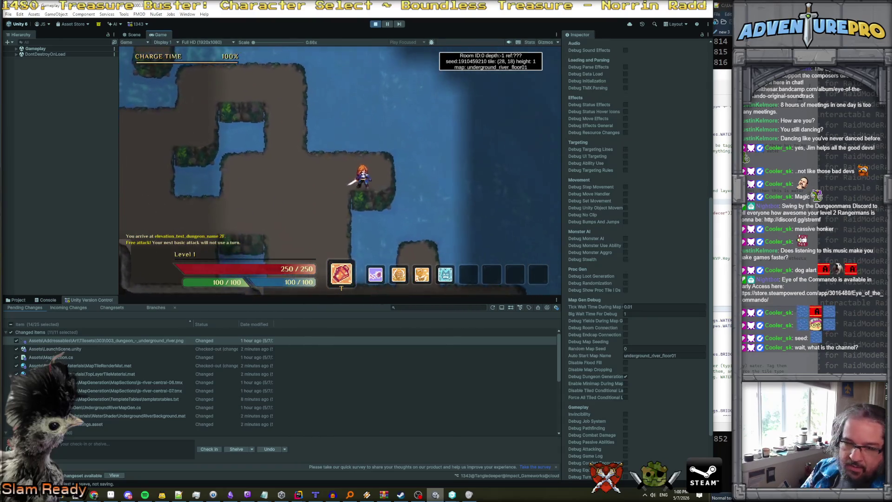
# - Walk back left along the long pier, then down the narrow pier into the following rooms
pyautogui.press('Left')
pyautogui.press('Left')
pyautogui.press('Left')
pyautogui.press('Down')
pyautogui.press('Down')
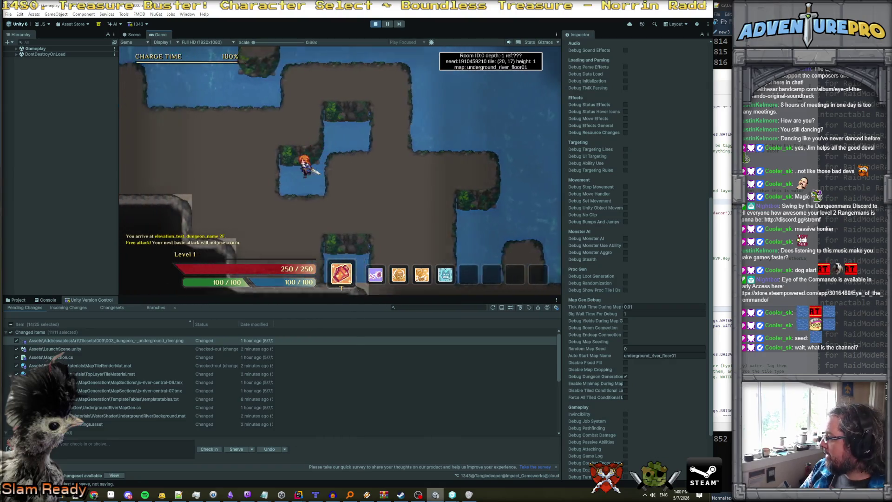
pyautogui.press('Left')
pyautogui.press('Left')
pyautogui.press('Left')
pyautogui.press('Up')
pyautogui.press('Up')
pyautogui.press('Up')
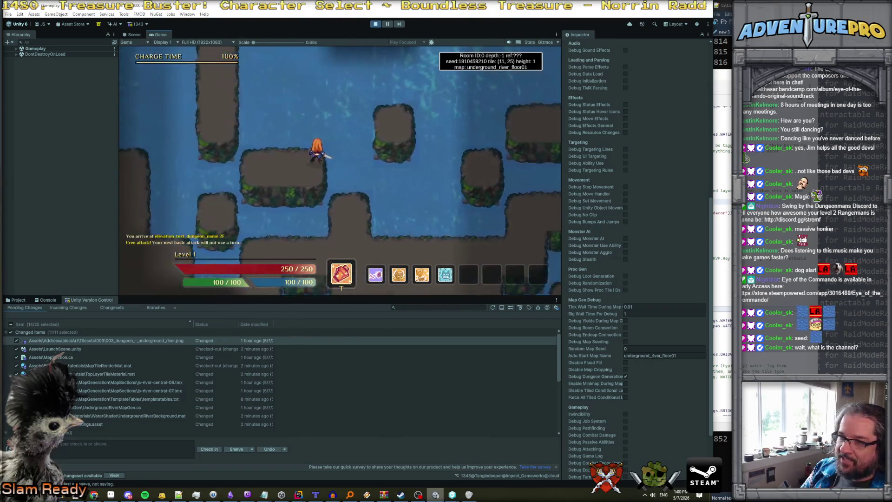
pyautogui.press('Up')
pyautogui.press('Up')
pyautogui.press('Up')
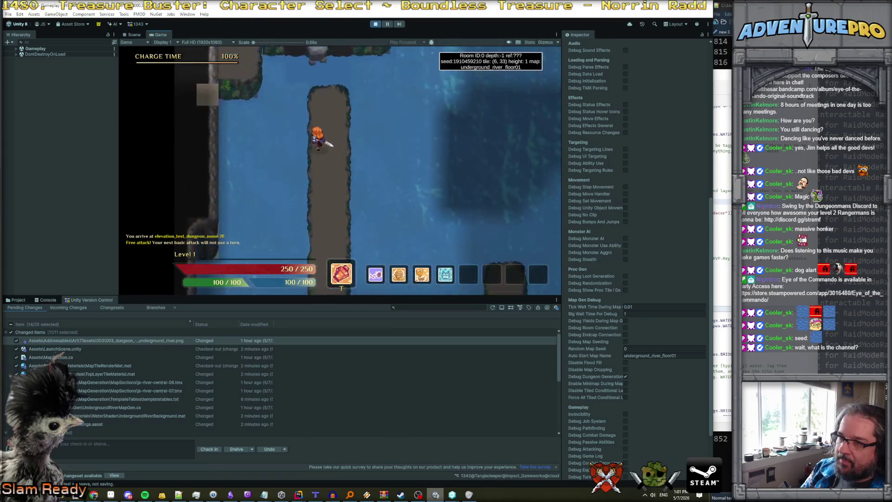
pyautogui.press('Down')
pyautogui.press('Down')
pyautogui.press('Down')
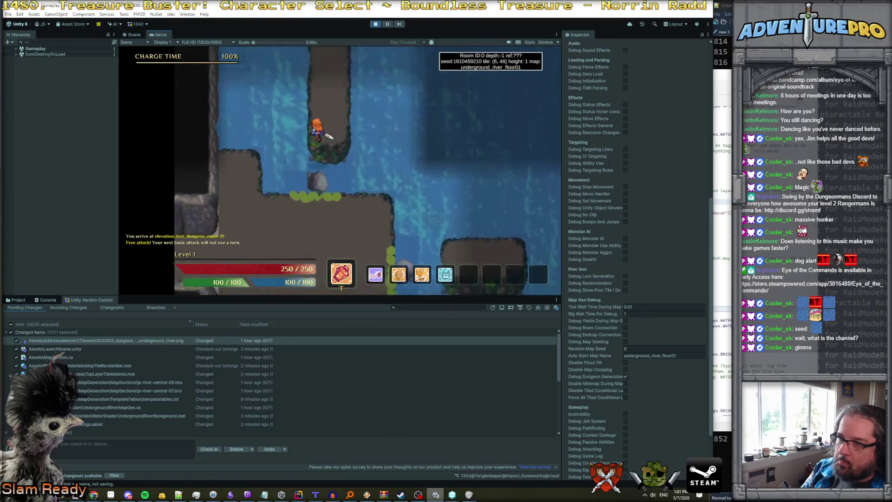
pyautogui.press('Down')
pyautogui.press('Down')
pyautogui.press('Down')
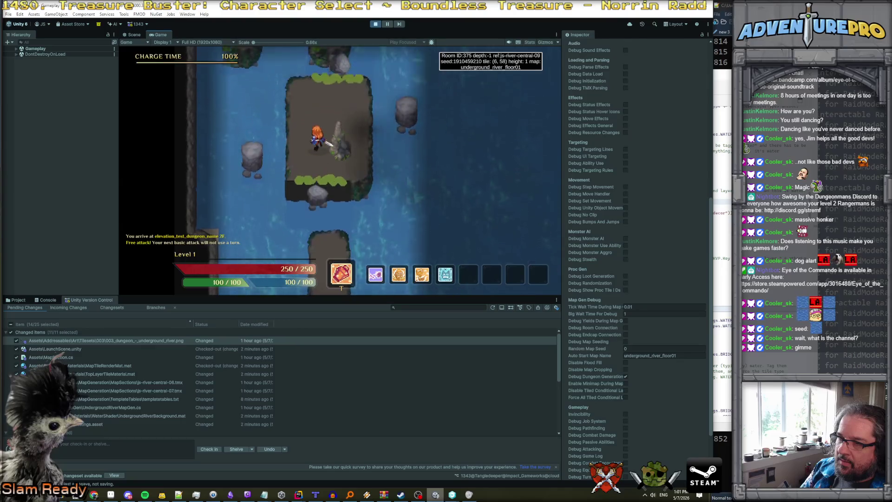
pyautogui.press('Down')
pyautogui.press('Down')
pyautogui.press('Down')
pyautogui.press('Left')
pyautogui.press('Left')
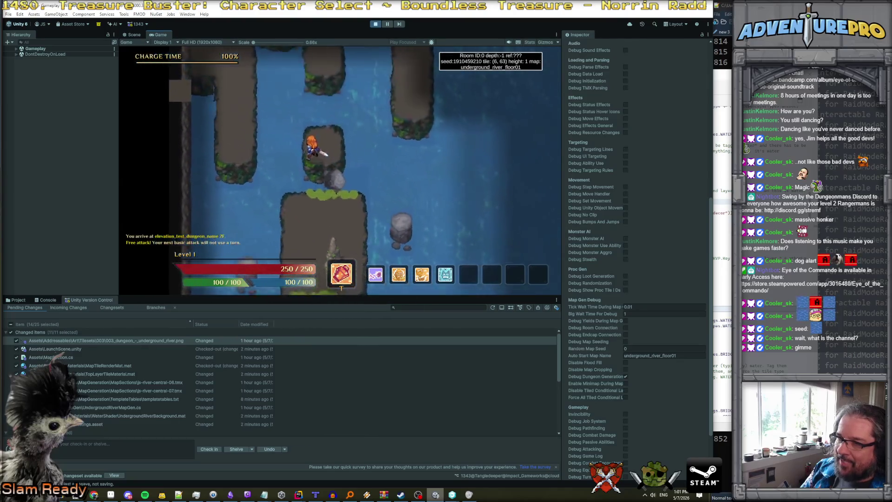
# - Return through room 375 to the starting room and open the in-game debug console
pyautogui.press('Up')
pyautogui.press('Up')
pyautogui.press('Up')
pyautogui.press('Left')
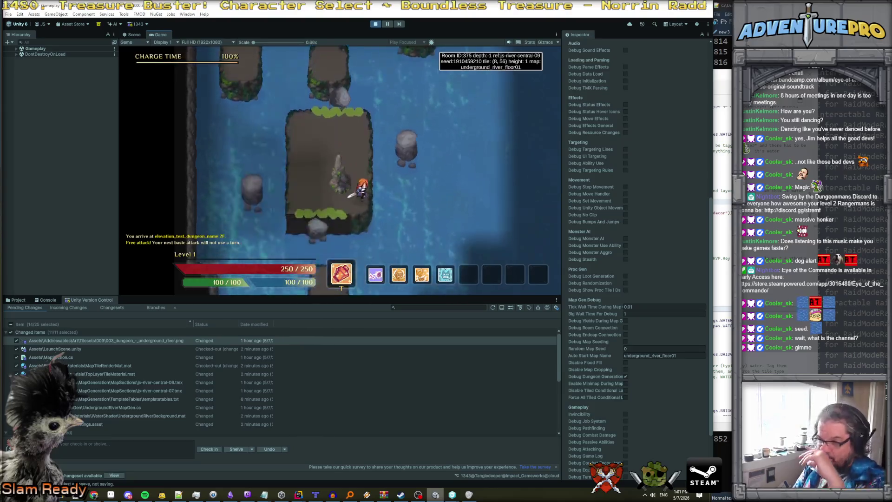
pyautogui.press('Up')
pyautogui.press('Up')
pyautogui.press('Up')
pyautogui.press('Right')
pyautogui.press('Right')
pyautogui.press('Right')
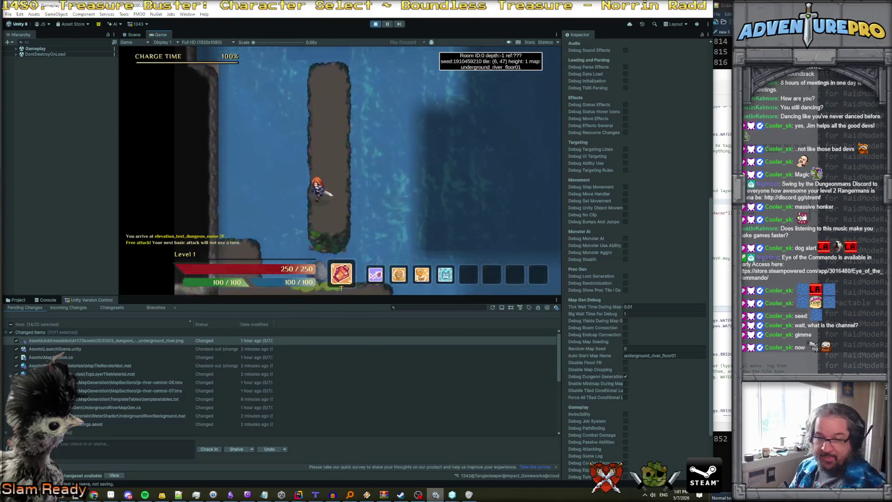
pyautogui.press('Right')
pyautogui.press('Right')
pyautogui.press('Right')
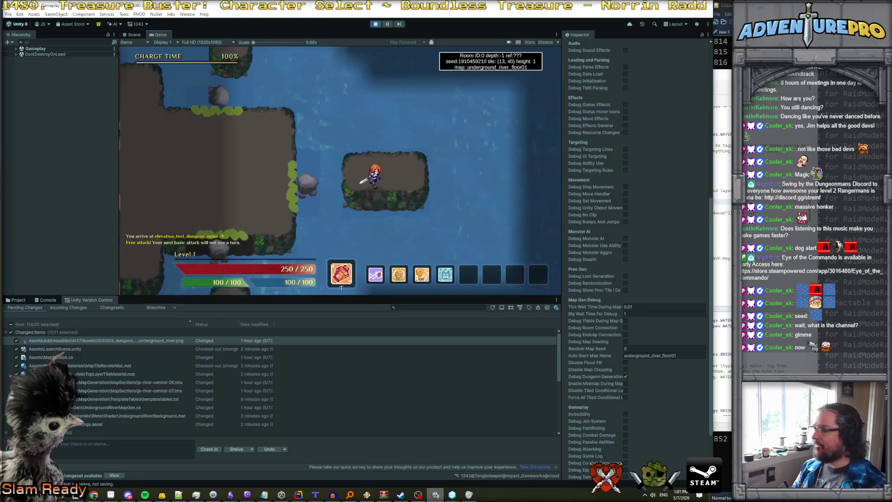
pyautogui.press('`')
pyautogui.press('`')
pyautogui.press('`')
# - Run the reveal command in the debug console to uncover the whole river map
pyautogui.write('revel')
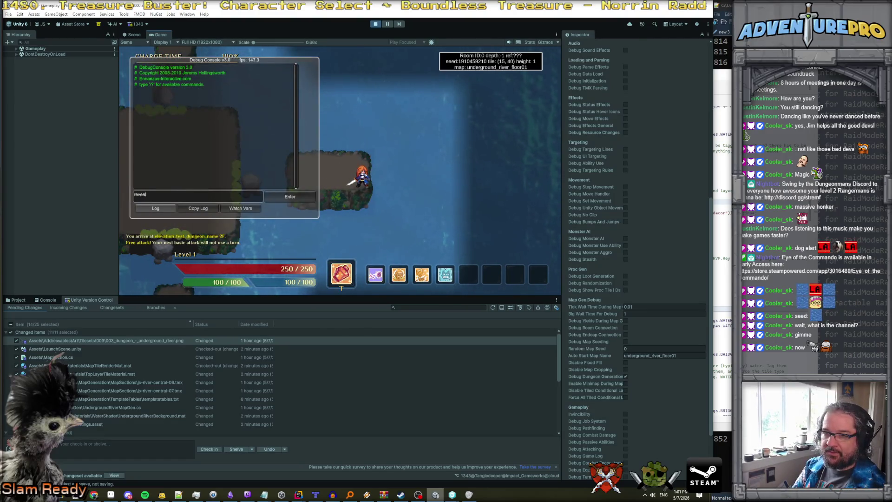
pyautogui.press('Return')
pyautogui.press('`')
pyautogui.press('m')
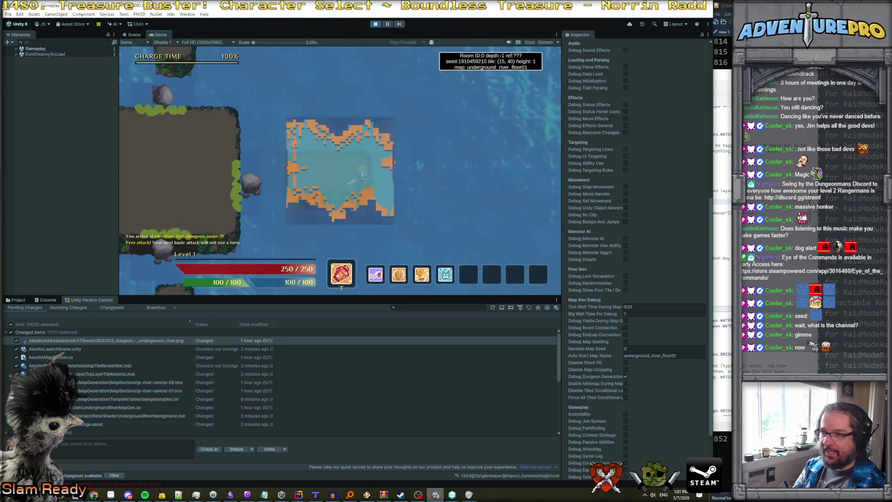
# - Step the character down-left and one tile left, then stop play mode
pyautogui.press('Left')
pyautogui.press('Down')
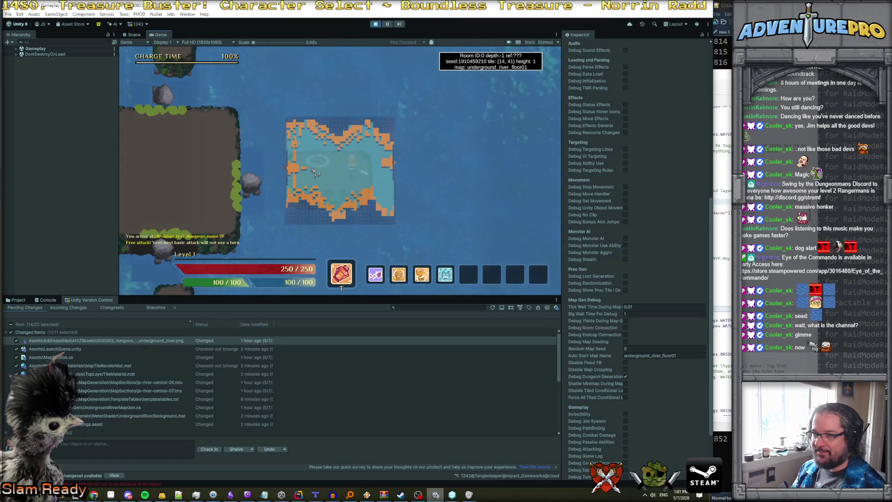
pyautogui.press('Left')
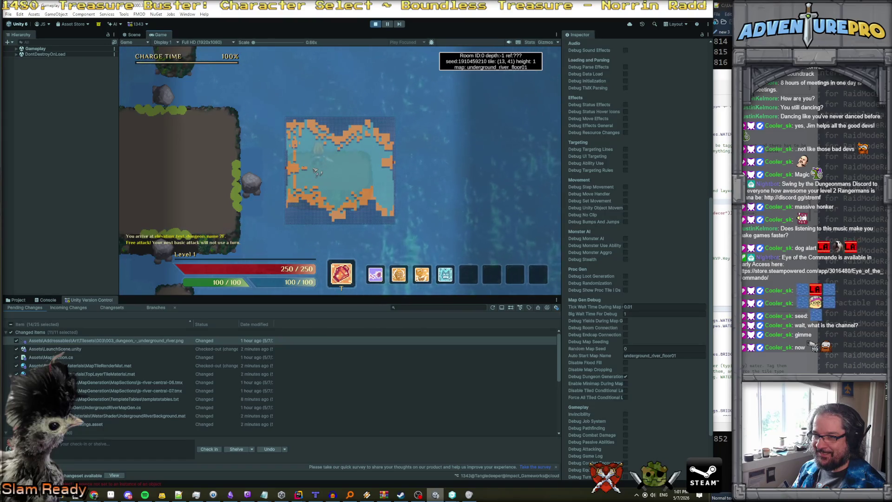
pyautogui.click(376, 26)
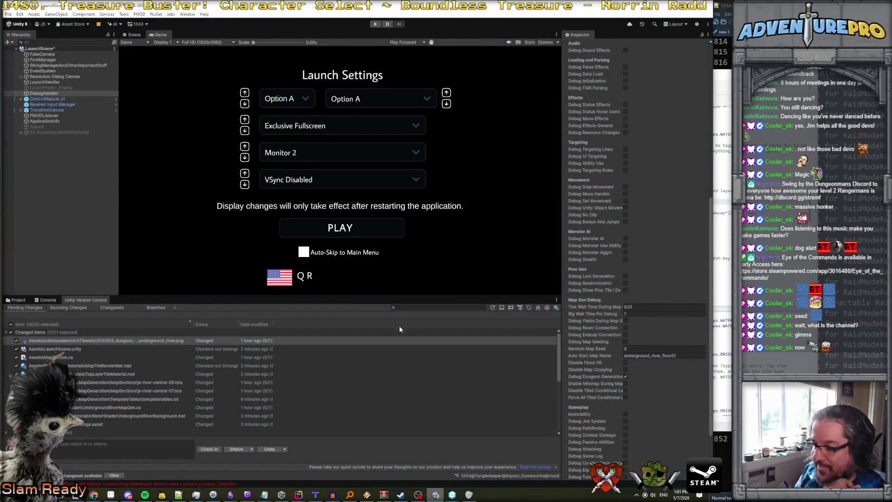
# - Open UndergroundRiverMapGen.cs at CreateStandardFloor's 32-path connector loop and start a project-wide search
pyautogui.moveTo(298, 494)
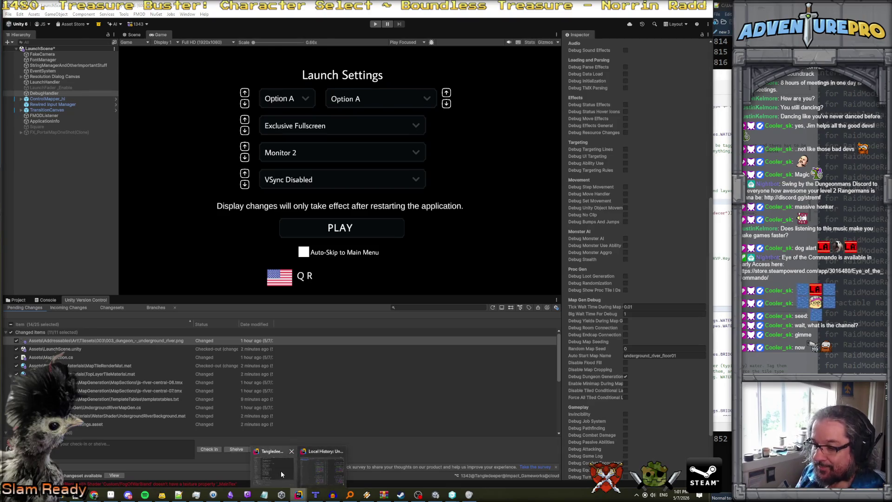
pyautogui.click(280, 470)
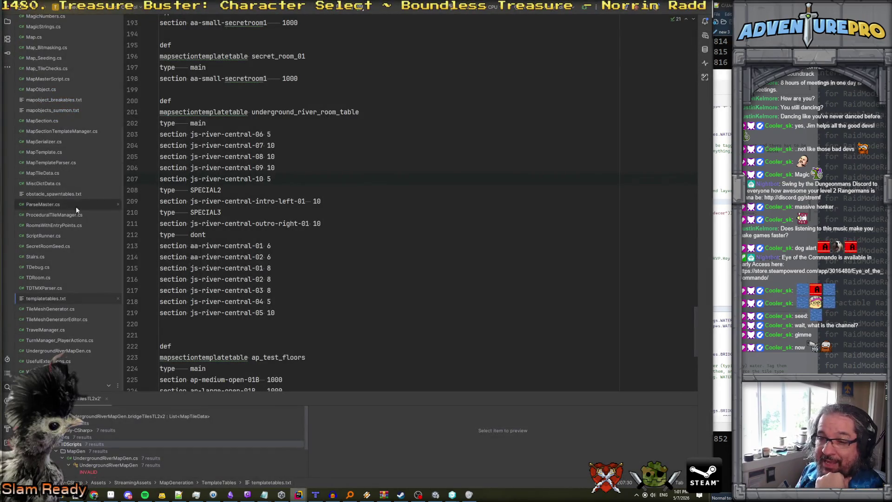
pyautogui.scroll(3, 76, 202)
pyautogui.scroll(-3, 74, 160)
pyautogui.doubleClick(58, 353)
pyautogui.scroll(10, 282, 225)
pyautogui.scroll(-5, 282, 225)
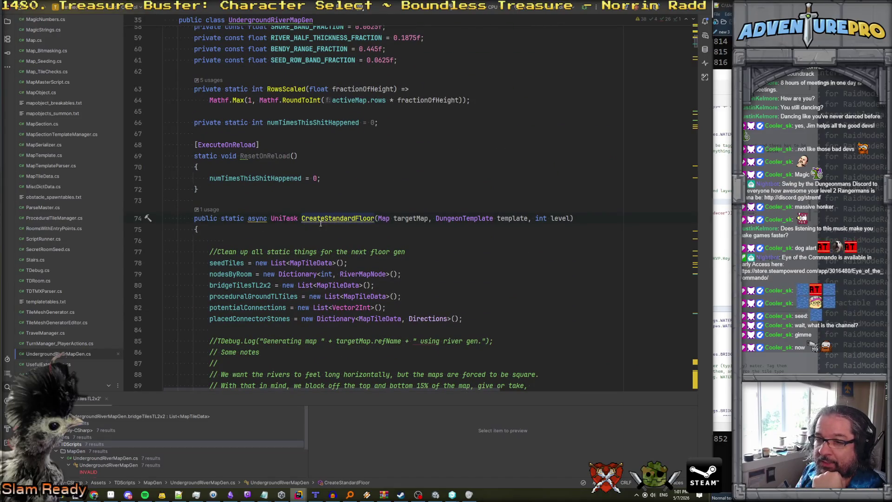
pyautogui.scroll(-6, 321, 223)
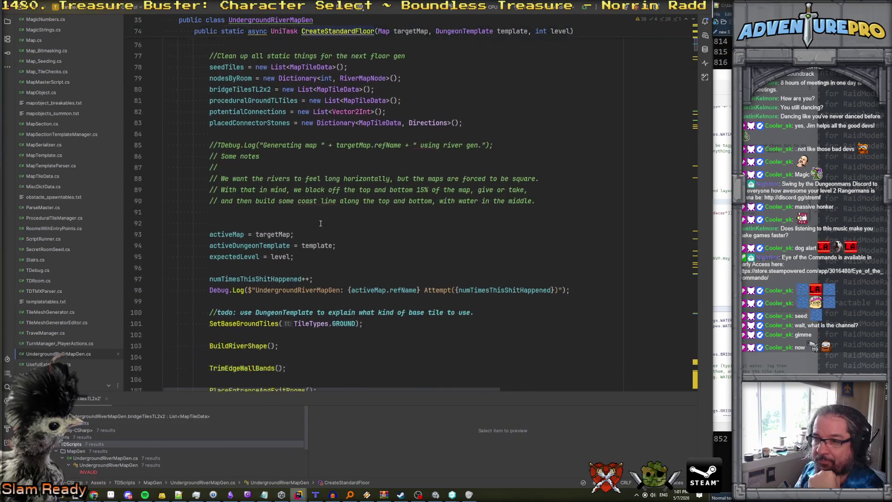
pyautogui.scroll(-13, 326, 225)
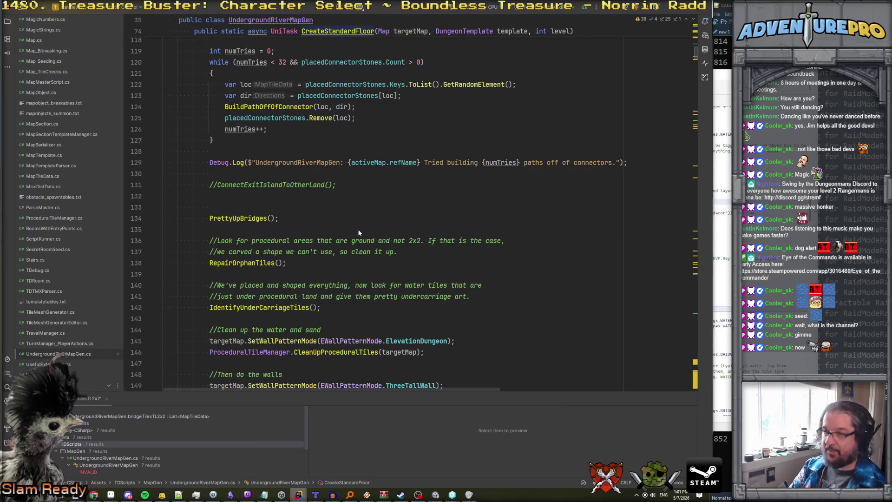
pyautogui.hotkey('ctrl', 'shift', 'f')
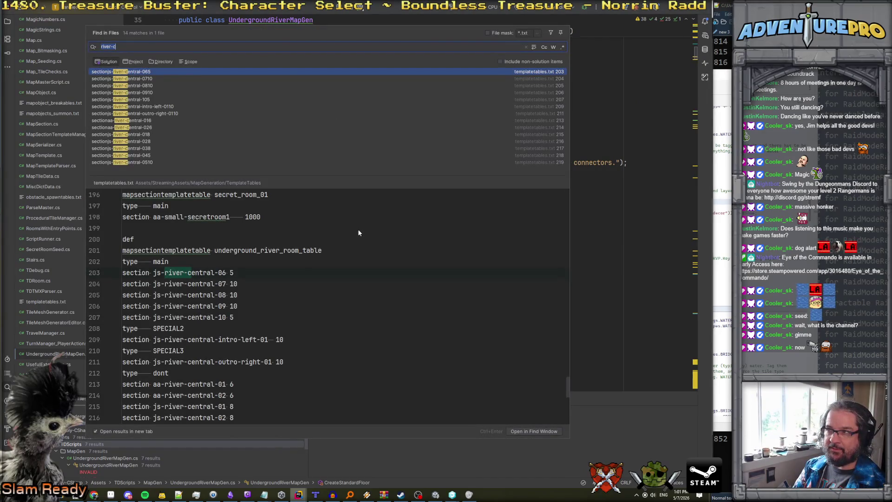
# - Search the project for 'abandon', then 'reject', and close the search
pyautogui.write('abandon')
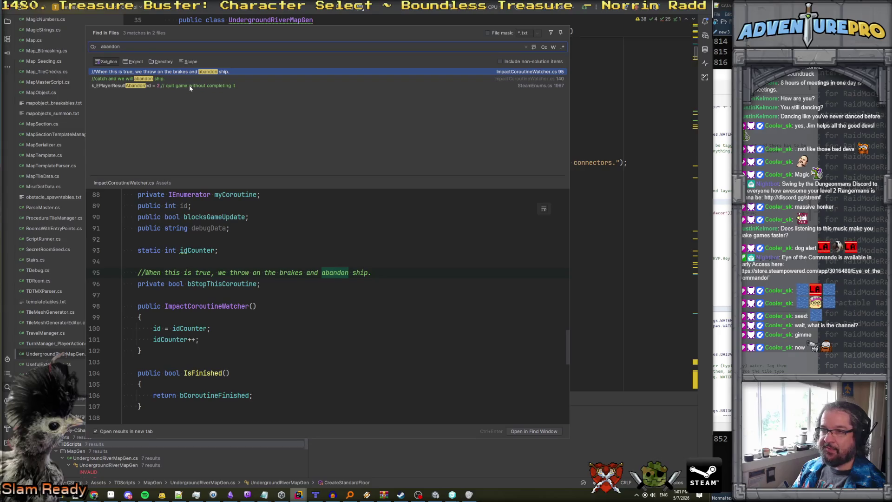
pyautogui.moveTo(120, 46); pyautogui.dragTo(94, 46)
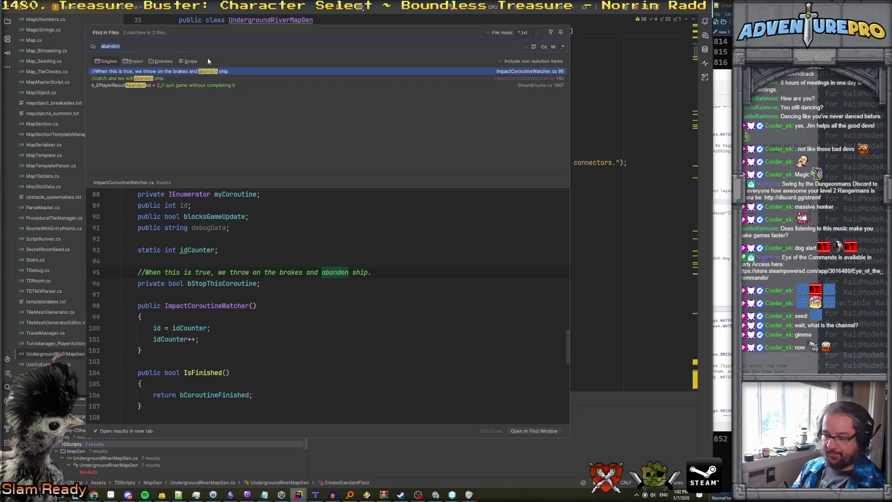
pyautogui.write('reject')
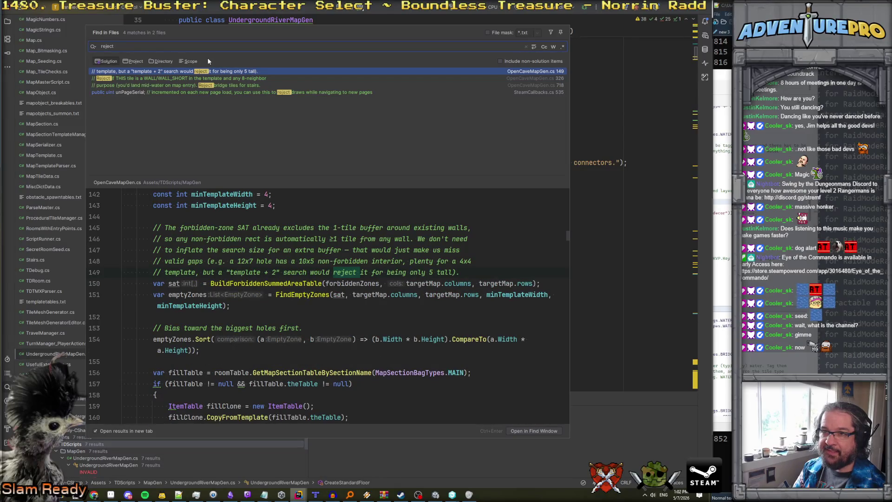
pyautogui.press('BackSpace')
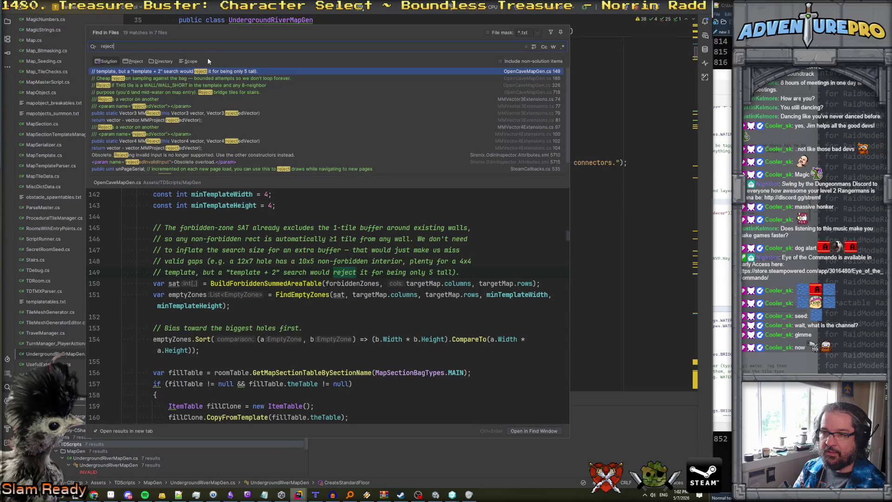
pyautogui.press('BackSpace')
pyautogui.press('BackSpace')
pyautogui.press('BackSpace')
pyautogui.press('Escape')
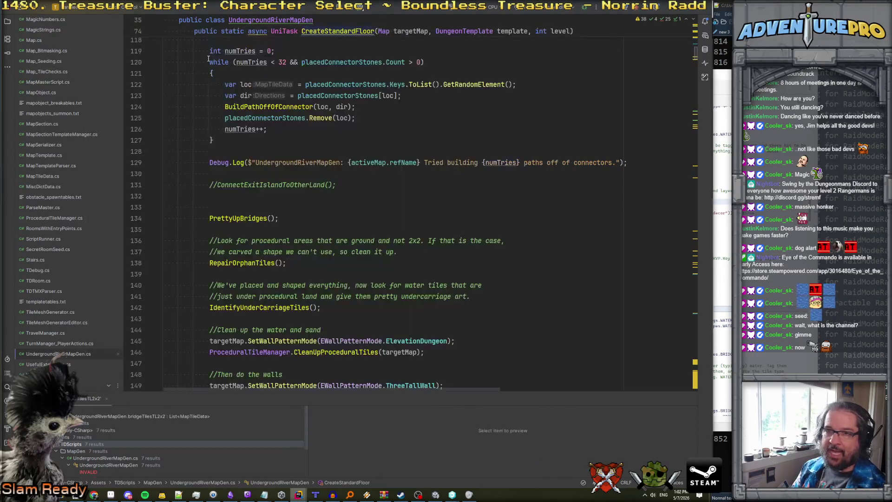
# - Find every usage of CreateStandardFloor across the project
pyautogui.click(336, 30)
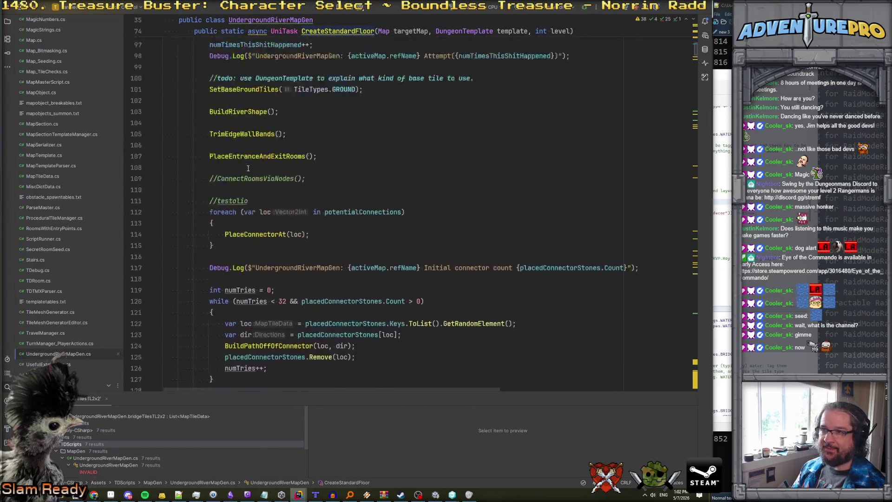
pyautogui.scroll(5, 333, 268)
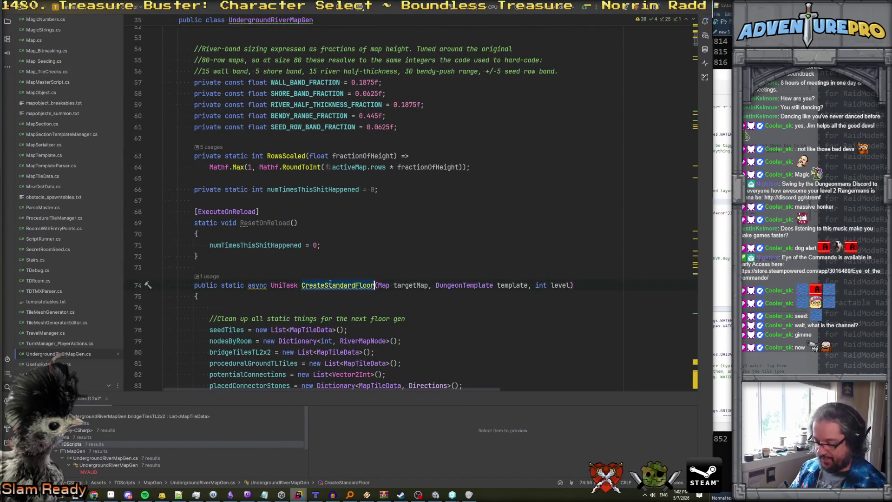
pyautogui.hotkey('ctrl', 'shift', 'f')
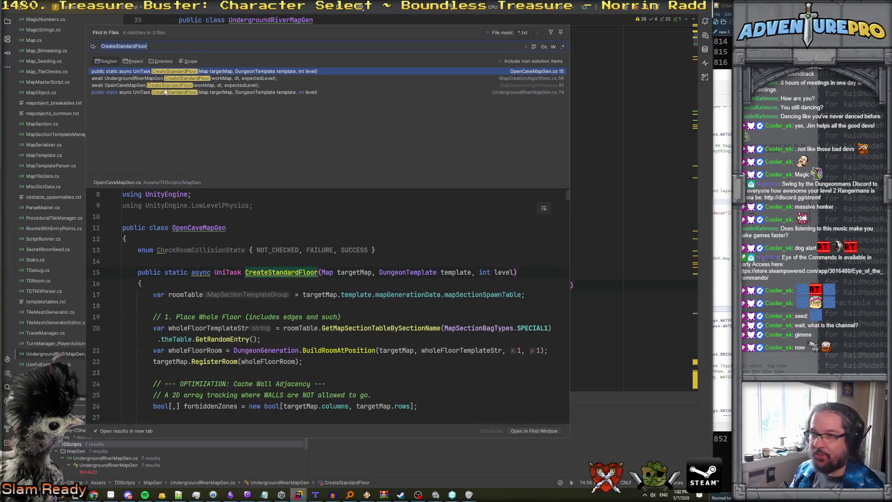
# - Preview the CreateStandardFloor call site in MapCreationAlgorithms.cs
pyautogui.click(166, 85)
pyautogui.click(167, 79)
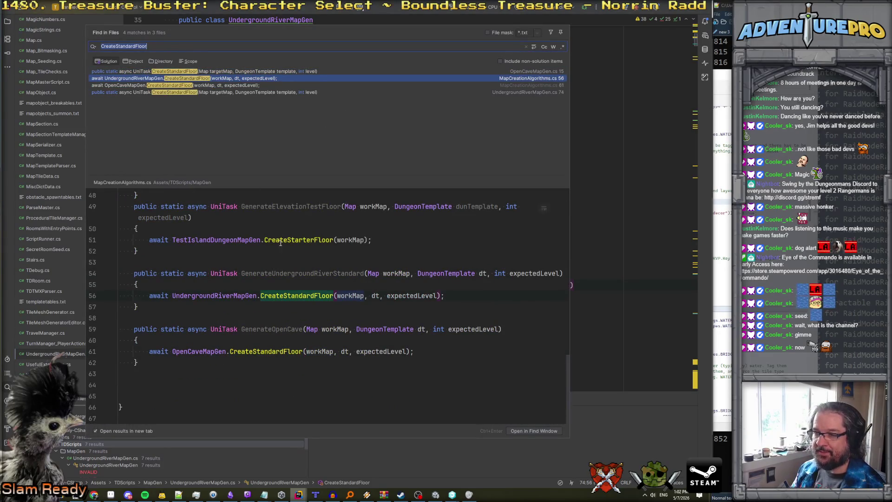
pyautogui.scroll(15, 274, 277)
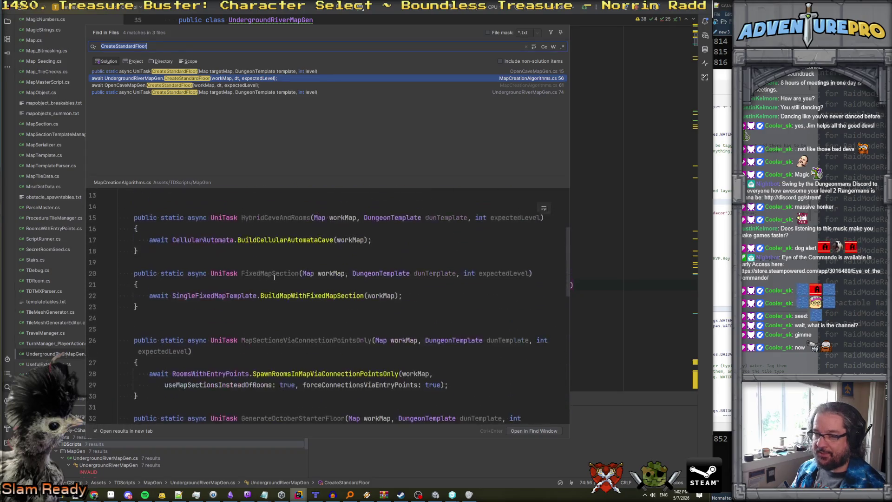
pyautogui.scroll(-7, 274, 278)
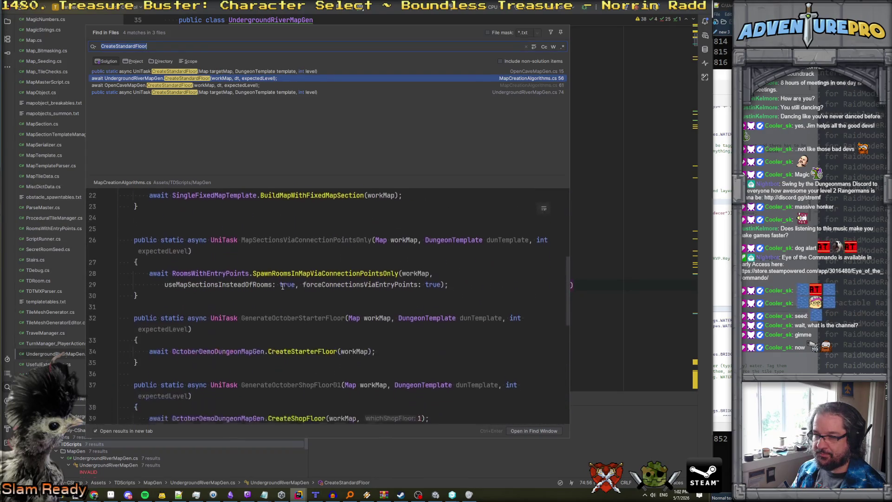
pyautogui.scroll(2, 282, 286)
pyautogui.scroll(-4, 297, 302)
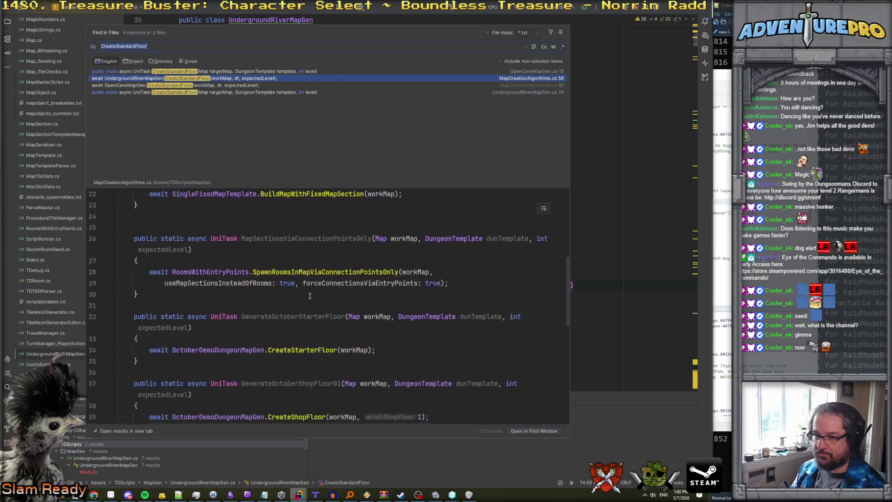
pyautogui.scroll(-2, 309, 315)
pyautogui.scroll(5, 307, 306)
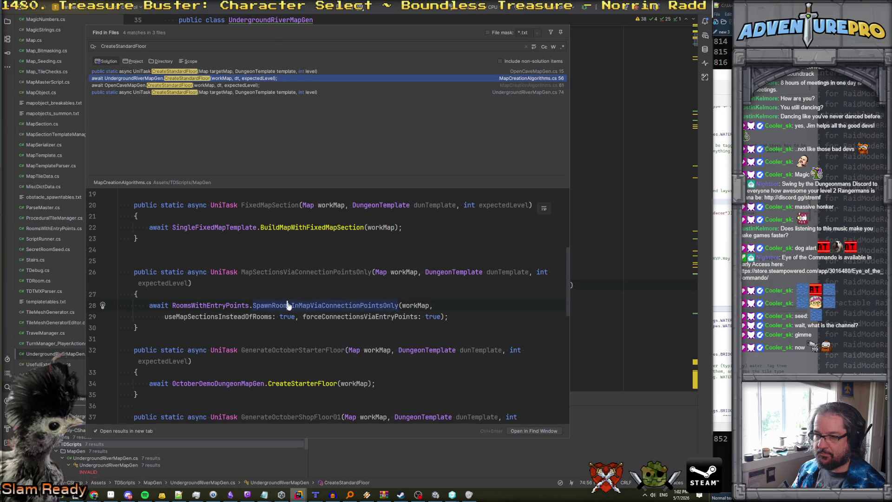
# - Jump to SpawnRoomsInMapViaConnectionPointsOnly in RoomsWithEntryPoints.cs and read to its flood fill and AssignTilesToRooms tail
pyautogui.keyDown('ctrl'); pyautogui.click(287, 305); pyautogui.keyUp('ctrl')
pyautogui.scroll(-5, 327, 281)
pyautogui.scroll(-9, 327, 282)
pyautogui.scroll(-15, 325, 281)
pyautogui.scroll(-15, 325, 281)
pyautogui.scroll(-12, 325, 281)
pyautogui.scroll(-12, 324, 281)
pyautogui.scroll(-7, 325, 281)
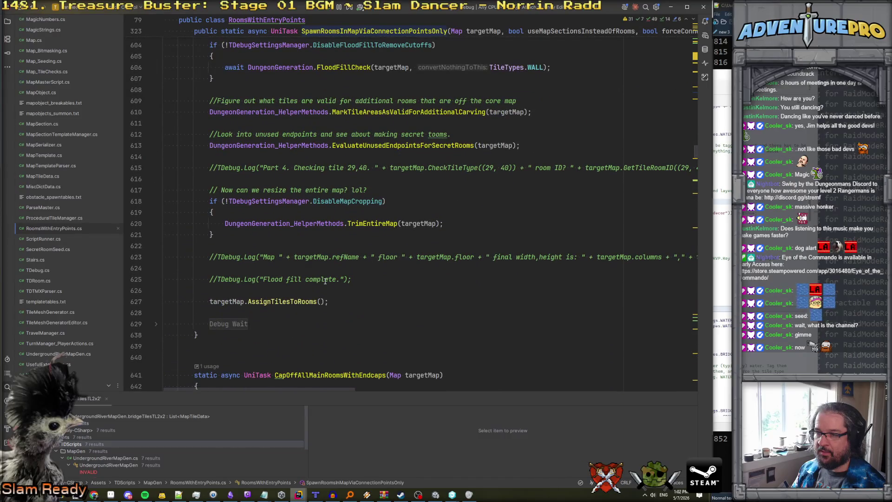
# - Scroll back up through RoomsWithEntryPoints.cs and search the whole project for 'rejected'
pyautogui.scroll(1, 325, 281)
pyautogui.scroll(-2, 324, 281)
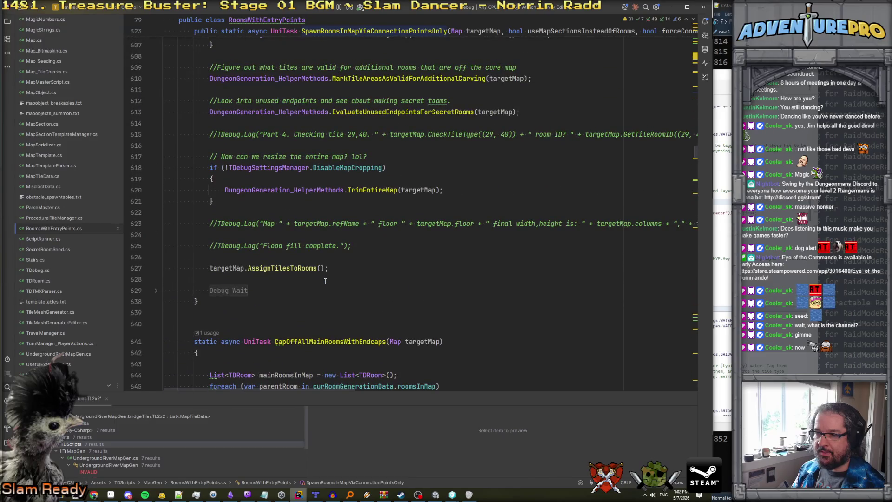
pyautogui.scroll(20, 324, 281)
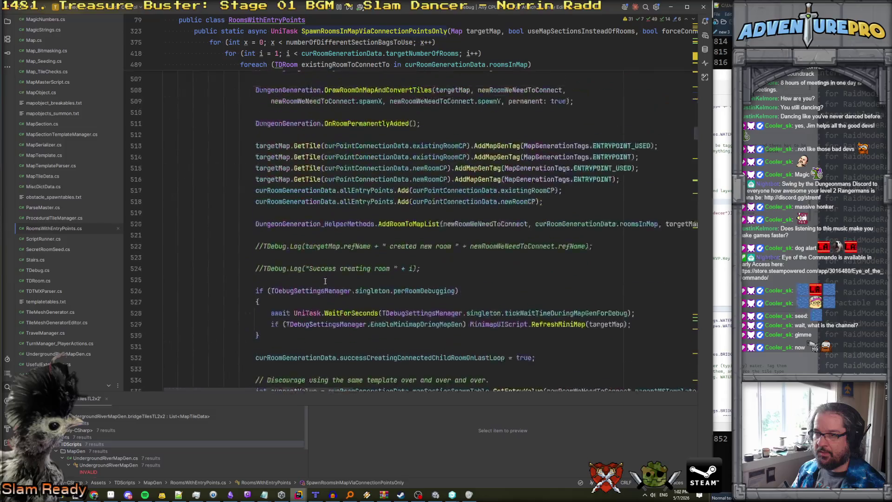
pyautogui.scroll(20, 325, 281)
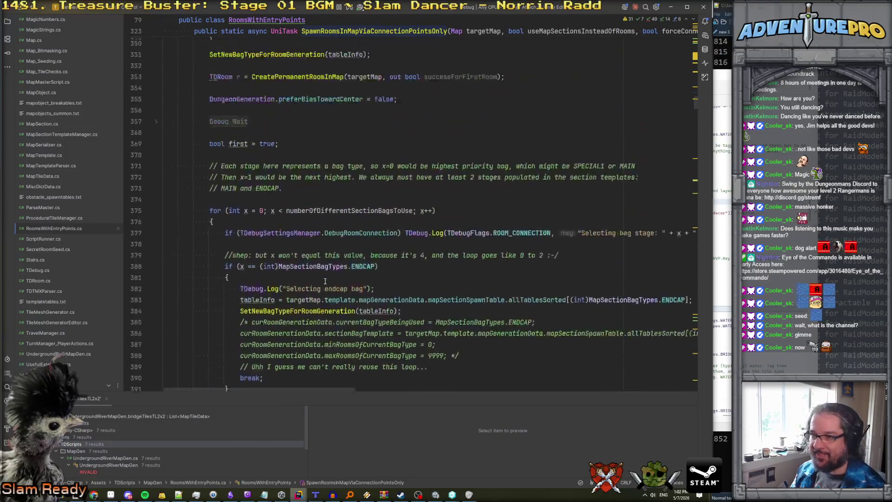
pyautogui.scroll(9, 325, 281)
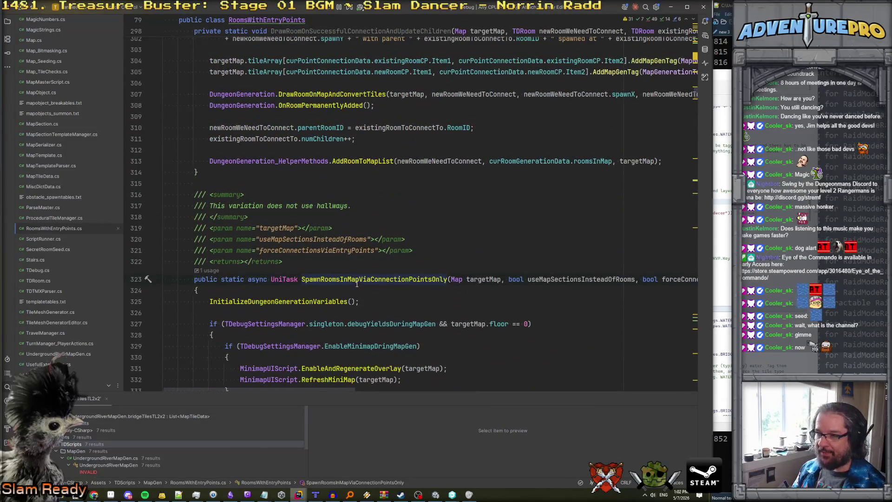
pyautogui.scroll(5, 357, 281)
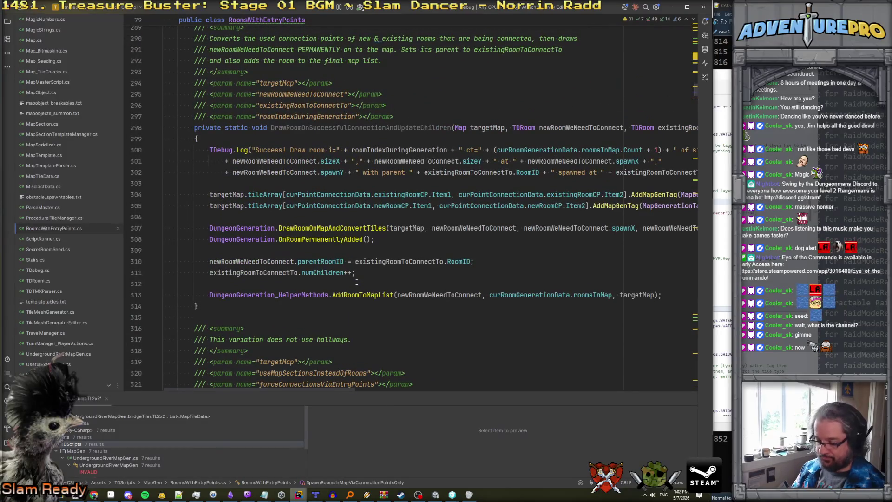
pyautogui.hotkey('ctrl', 'shift', 'f')
pyautogui.write('rejected')
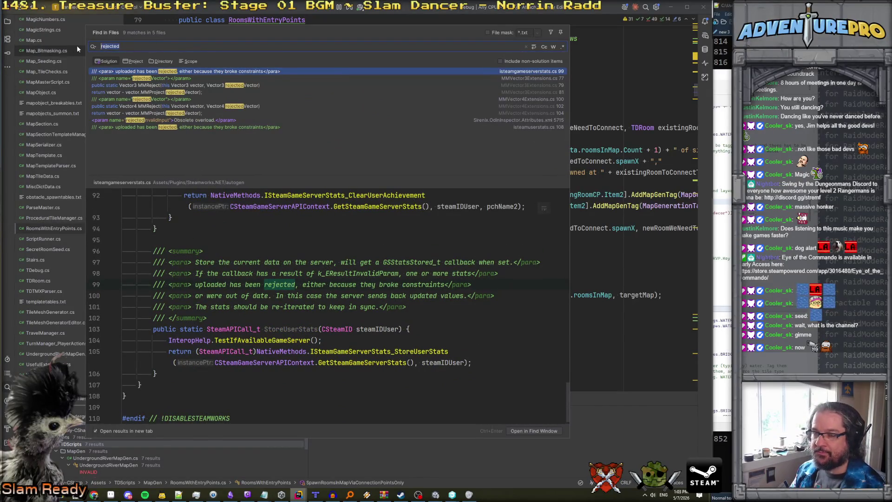
pyautogui.write('map acc')
# - Replace the search term with 'orange>' and open the Map.cs match at line 1700
pyautogui.press('BackSpace')
pyautogui.press('BackSpace')
pyautogui.press('BackSpace')
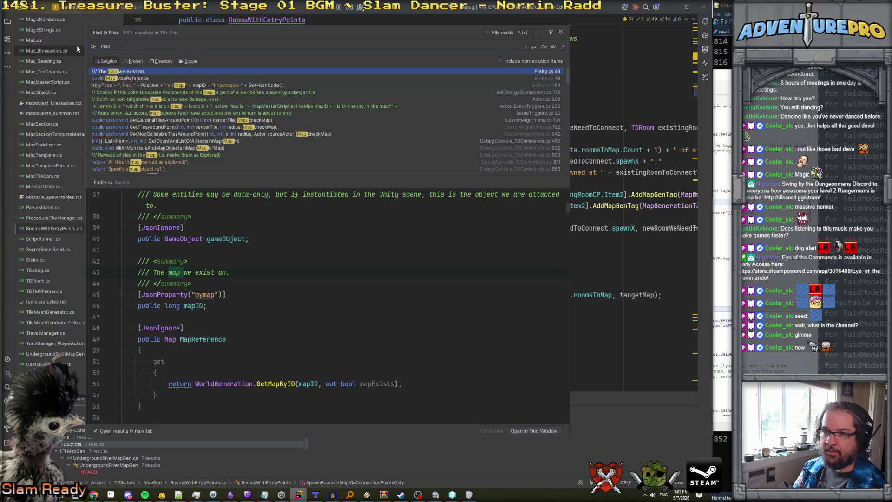
pyautogui.press('BackSpace')
pyautogui.press('BackSpace')
pyautogui.press('BackSpace')
pyautogui.write('orange')
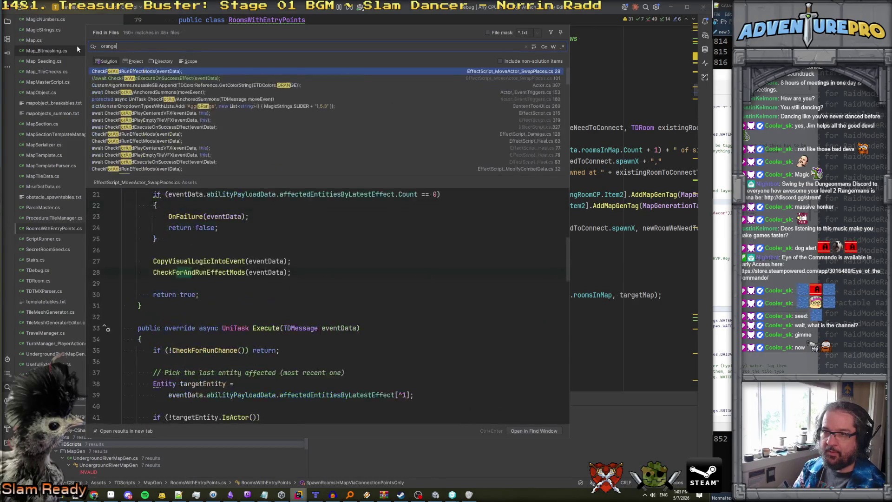
pyautogui.write('>')
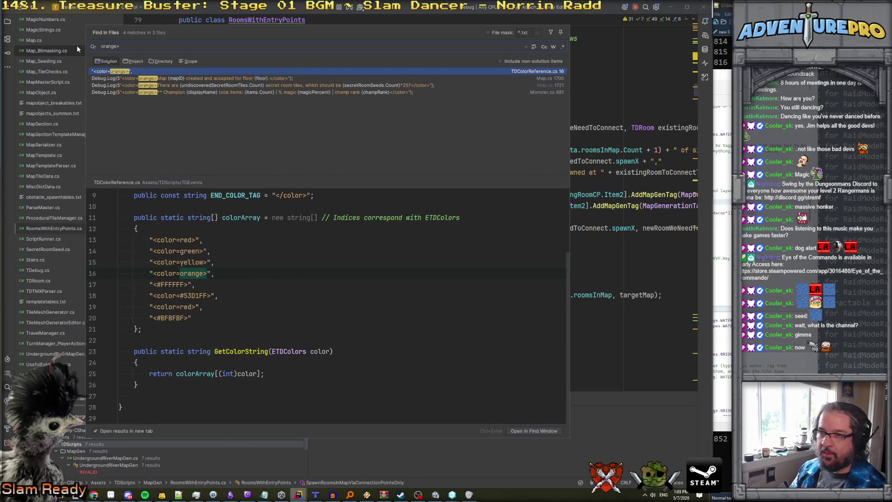
pyautogui.press('Down')
pyautogui.press('Return')
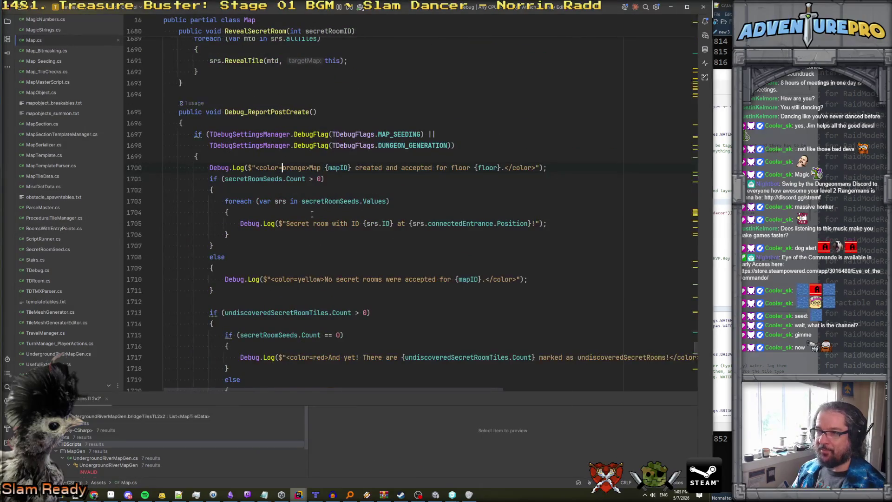
pyautogui.scroll(2, 293, 188)
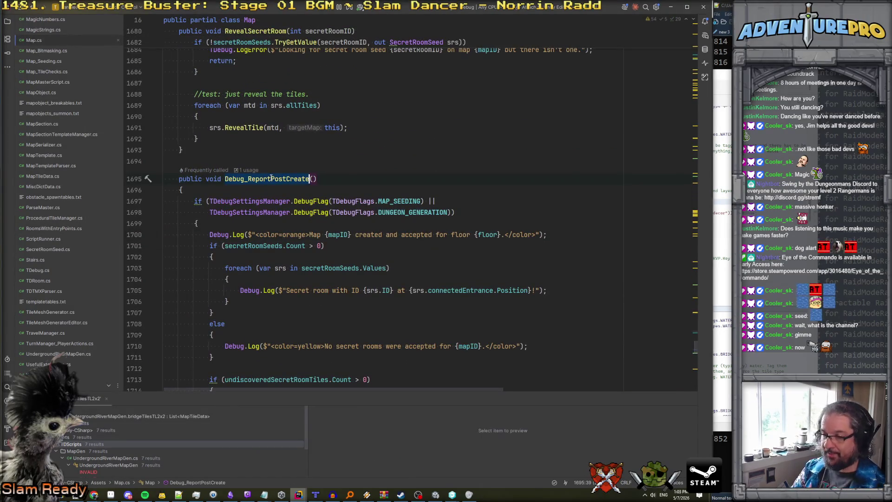
# - Find usages of Debug_ReportPostCreate and open its call in DungeonGeneration.cs
pyautogui.hotkey('ctrl', 'shift', 'f')
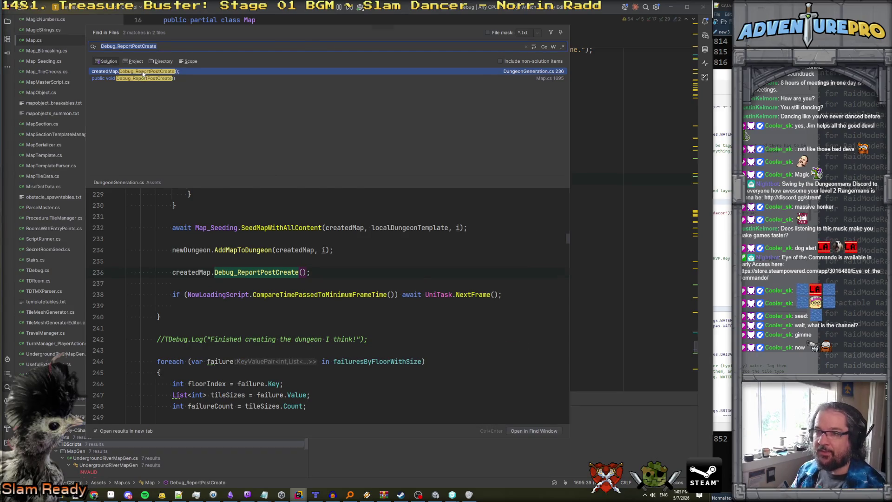
pyautogui.doubleClick(143, 73)
pyautogui.scroll(6, 301, 256)
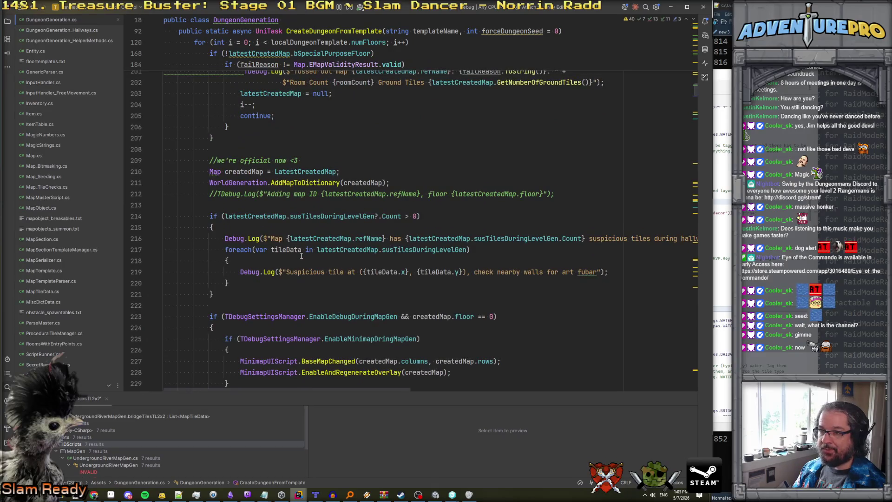
pyautogui.scroll(6, 290, 197)
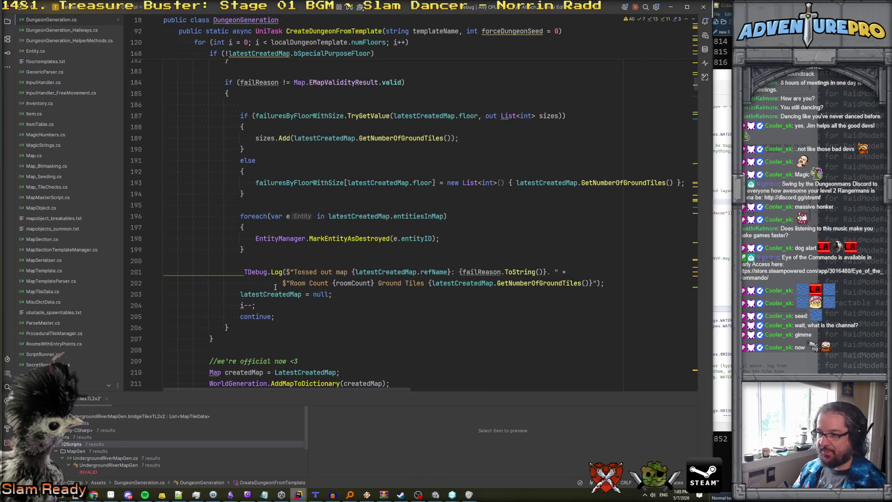
pyautogui.scroll(8, 274, 282)
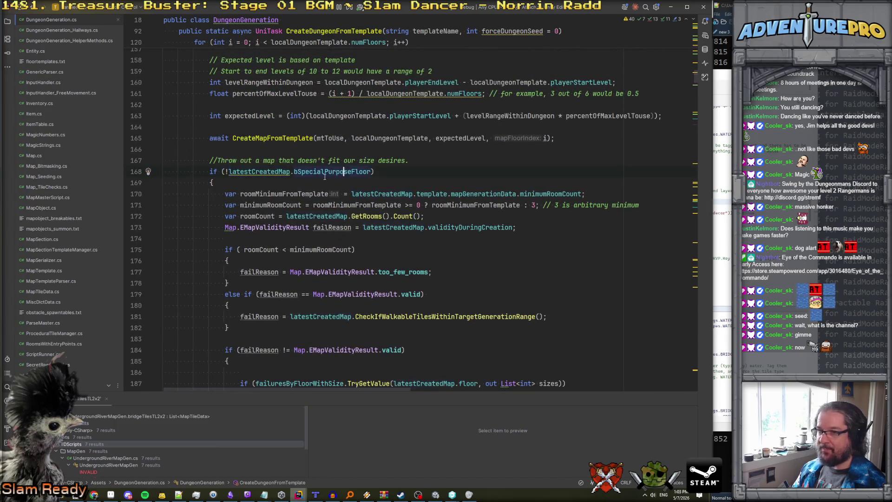
pyautogui.scroll(-12, 337, 173)
pyautogui.scroll(16, 232, 219)
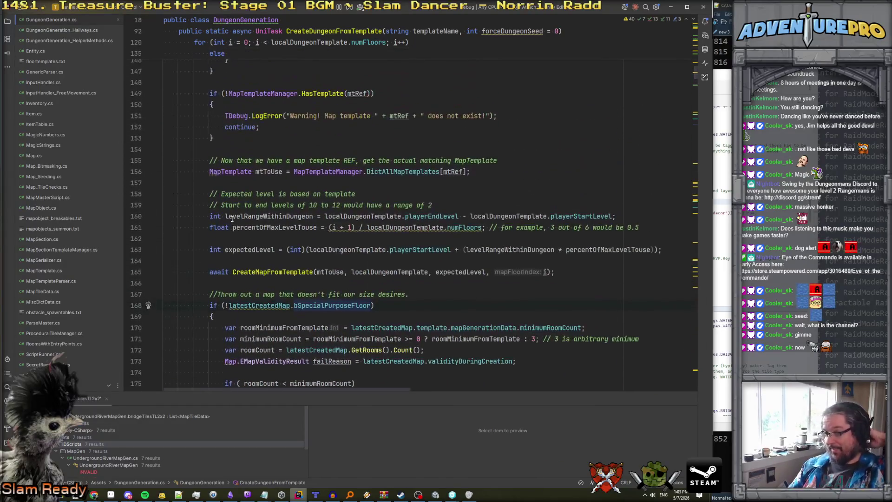
pyautogui.scroll(-16, 232, 219)
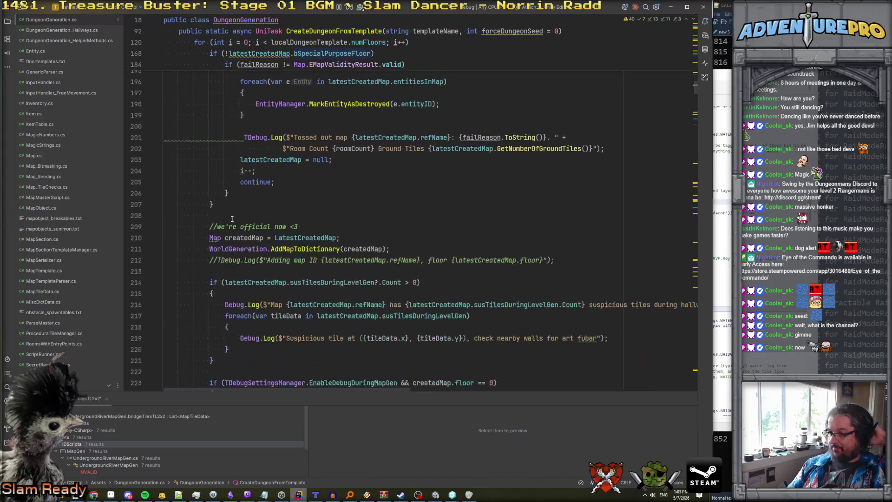
# - Scroll to the map-rejection check and select latestCreatedMap.validityDuringCreation on line 173
pyautogui.scroll(5, 232, 218)
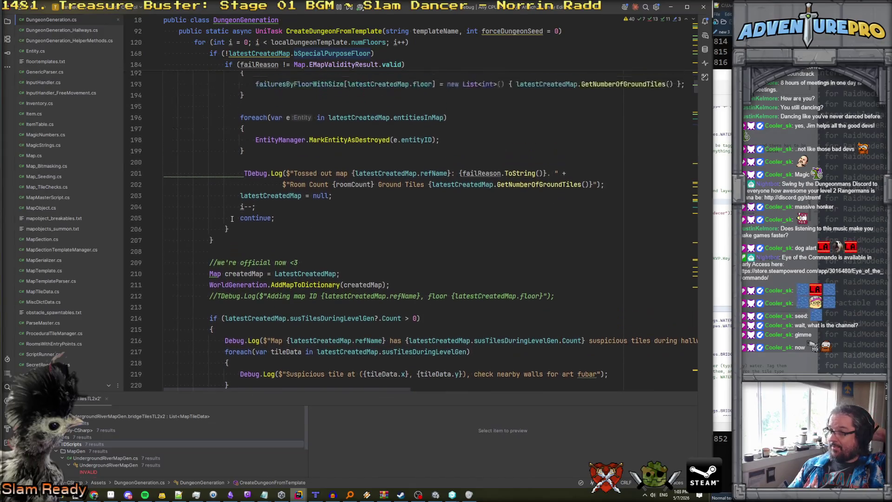
pyautogui.scroll(7, 232, 219)
pyautogui.scroll(-4, 232, 219)
pyautogui.scroll(3, 232, 219)
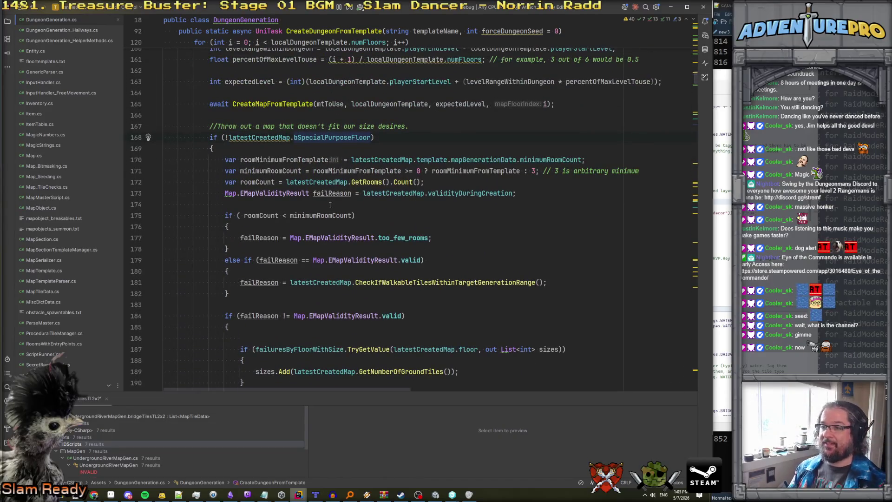
pyautogui.scroll(-3, 334, 182)
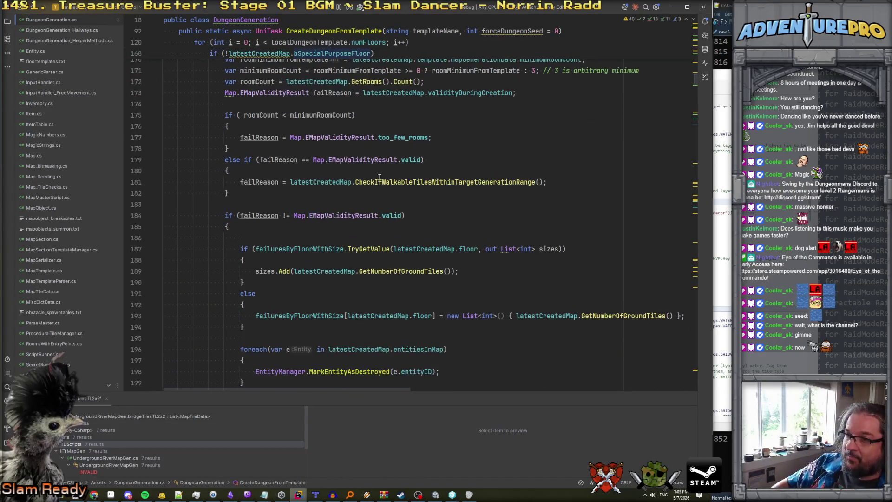
pyautogui.scroll(2, 423, 165)
pyautogui.doubleClick(446, 159)
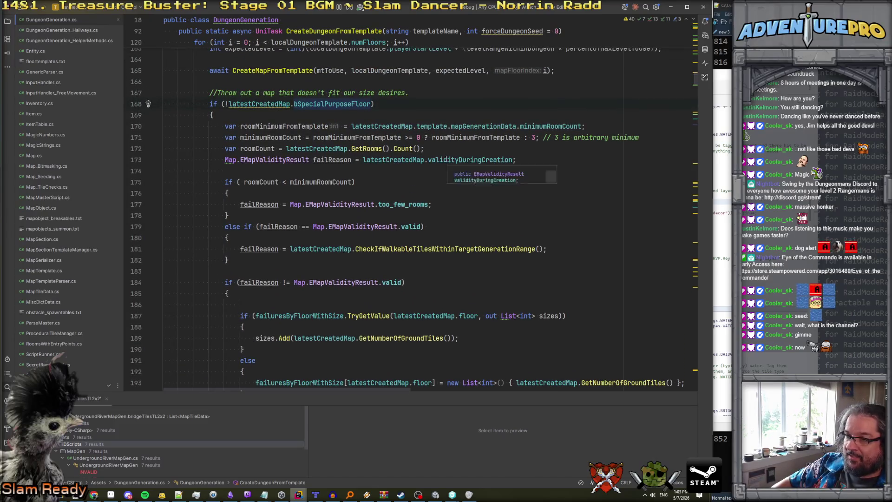
pyautogui.hotkey('ctrl', 'shift', 'w')
pyautogui.hotkey('ctrl', 'shift', 'w')
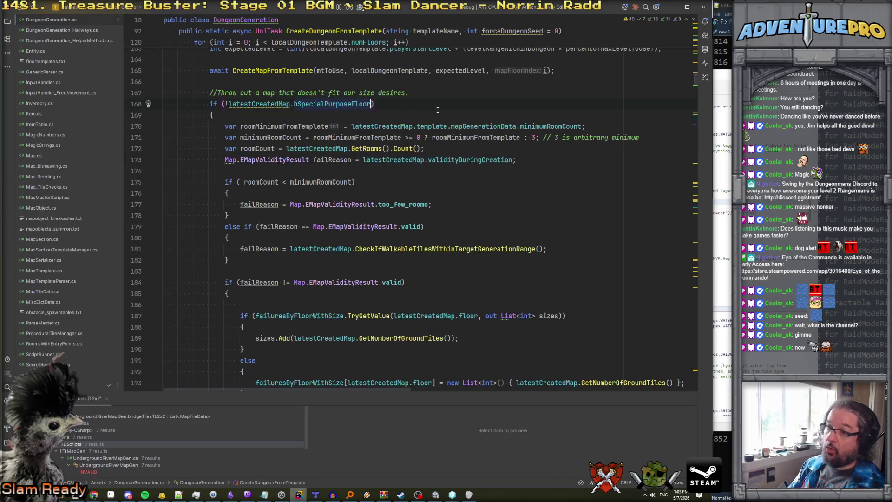
# - Append '|| latestCreatedMap.validityDuringCreation == Map.EMapValidityResult.killed_during_map_gen' to line 168, on its own line
pyautogui.write('||')
pyautogui.hotkey('ctrl', 'v')
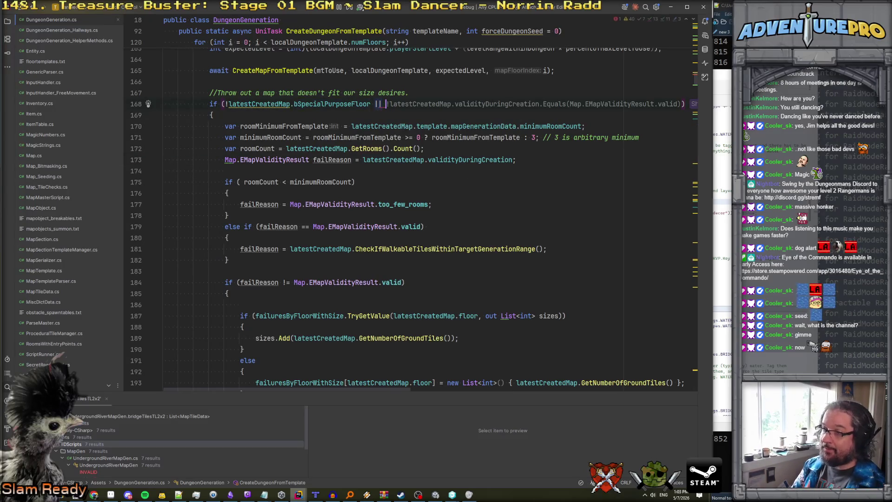
pyautogui.hotkey('ctrl', 'space')
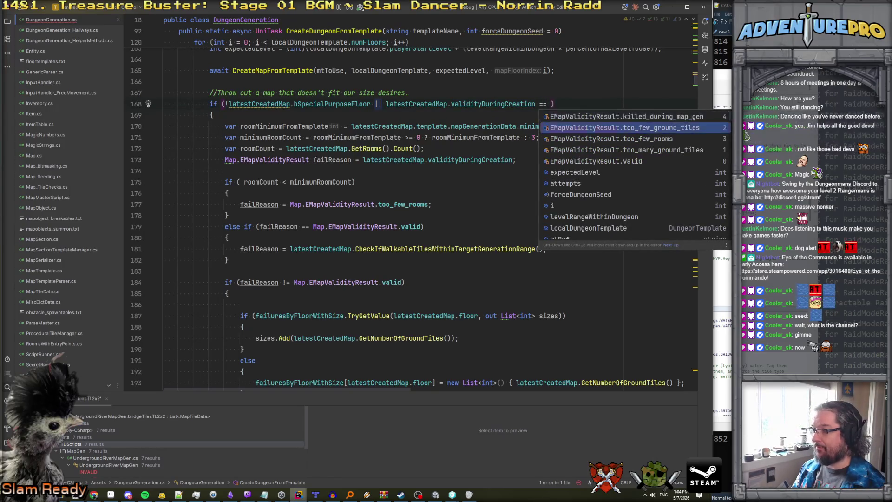
pyautogui.press('Return')
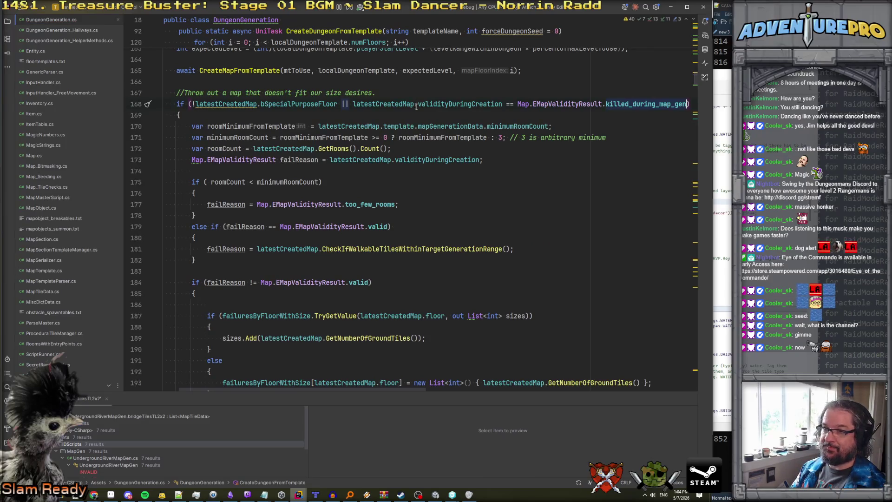
pyautogui.hscroll(-2, 399, 105)
pyautogui.click(388, 104)
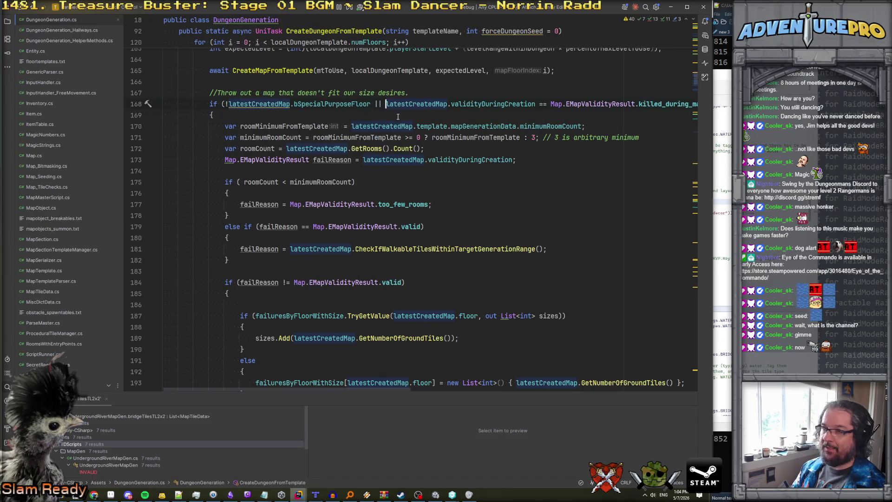
pyautogui.press('Return')
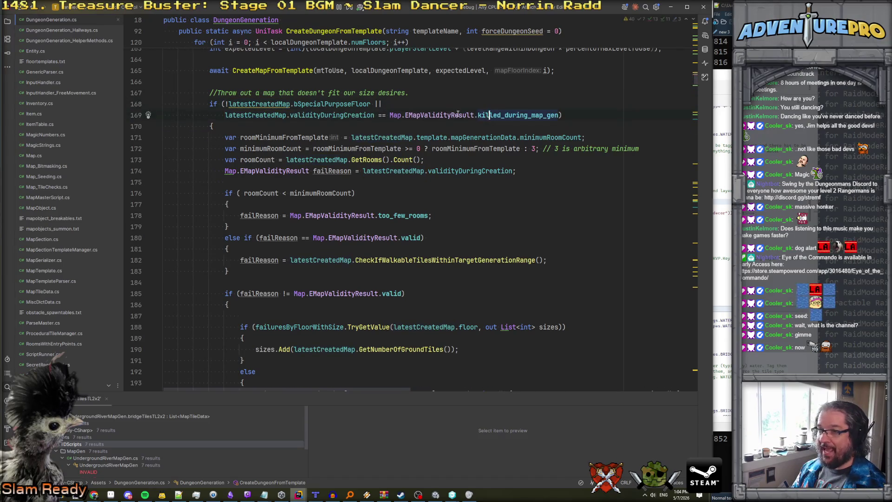
pyautogui.click(507, 131)
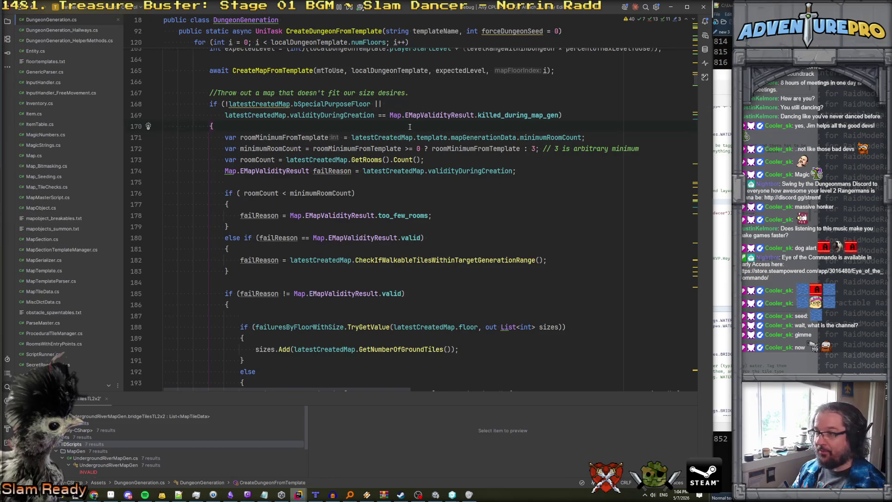
# - Review the tossed-out-map log message and its failReason.ToString call
pyautogui.scroll(-8, 409, 126)
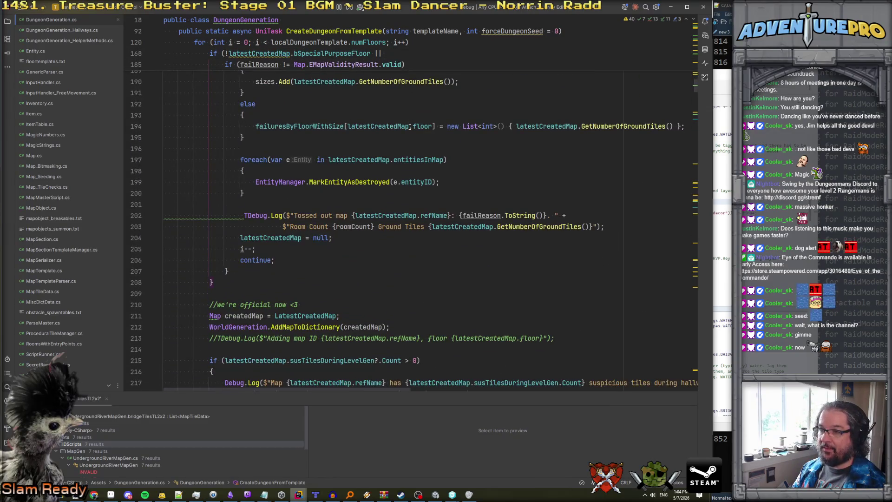
pyautogui.scroll(7, 409, 126)
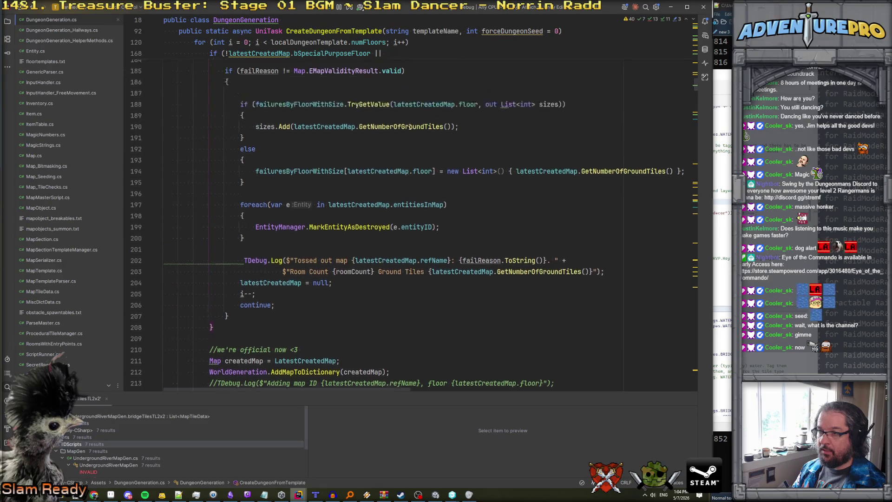
pyautogui.scroll(-2, 409, 126)
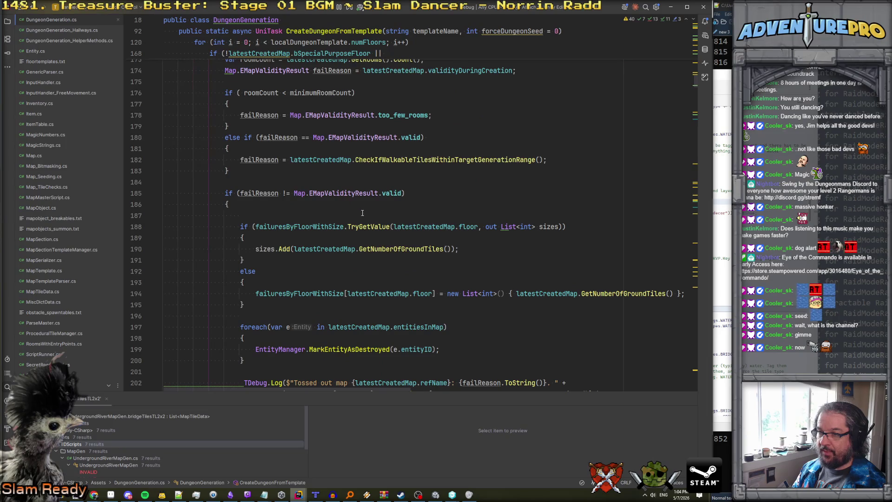
pyautogui.scroll(-1, 362, 213)
pyautogui.scroll(-4, 335, 220)
pyautogui.click(353, 224)
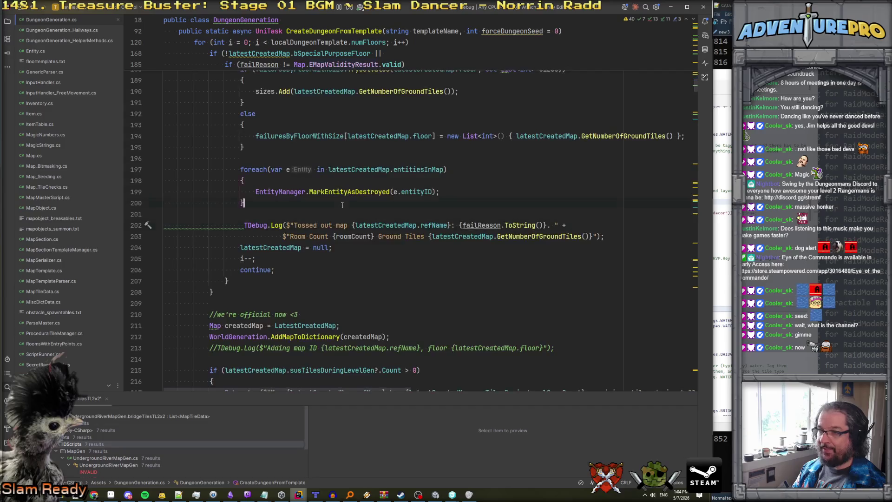
pyautogui.click(539, 225)
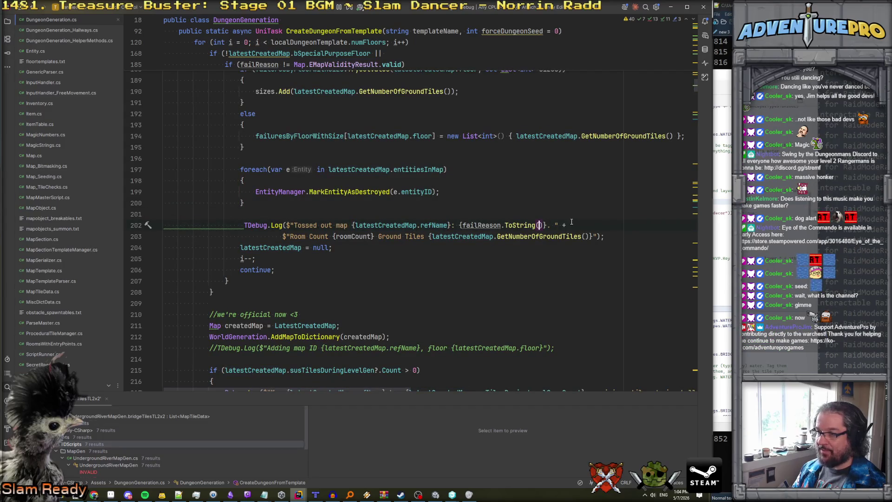
# - Re-check the new killed_during_map_gen comparison, then open UndergroundRiverMapGen.cs
pyautogui.scroll(8, 520, 220)
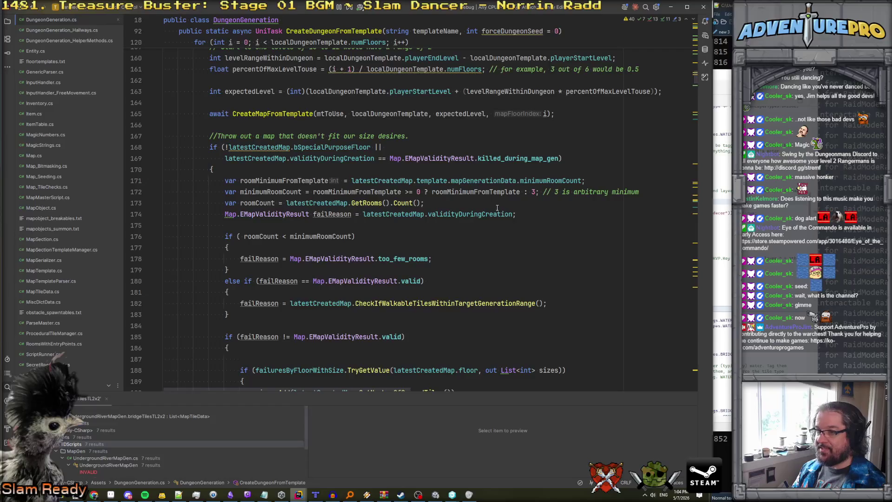
pyautogui.scroll(-7, 498, 209)
pyautogui.scroll(6, 302, 235)
pyautogui.scroll(-4, 290, 223)
pyautogui.scroll(4, 290, 223)
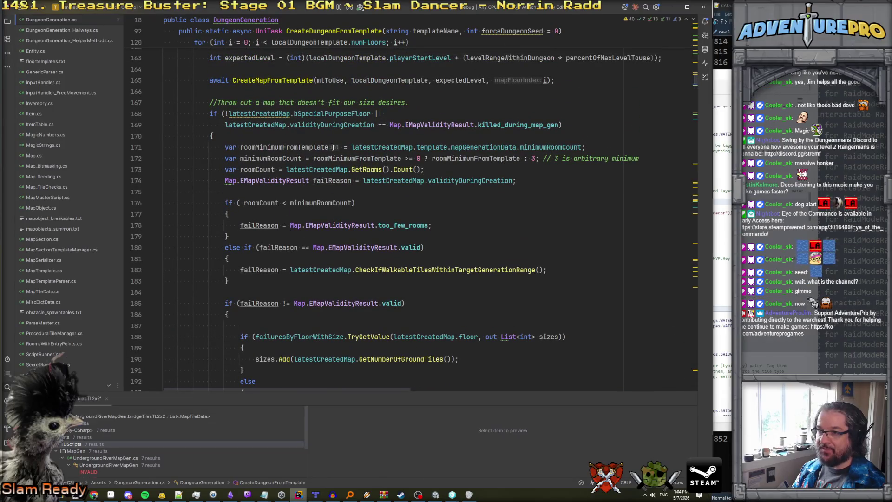
pyautogui.moveTo(390, 124); pyautogui.dragTo(560, 124)
pyautogui.click(336, 124)
pyautogui.scroll(-5, 70, 301)
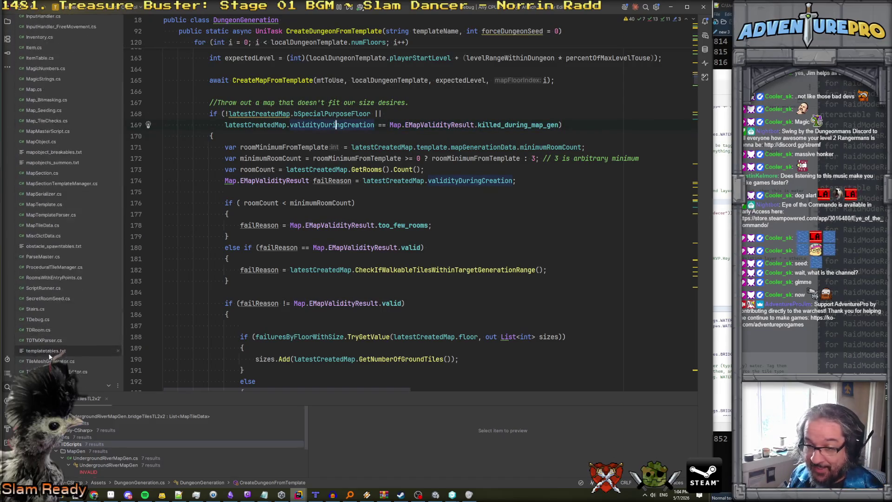
pyautogui.doubleClick(72, 360)
# - Add an 'if( numTries < 20 )' block after the connector path loop
pyautogui.scroll(-12, 292, 279)
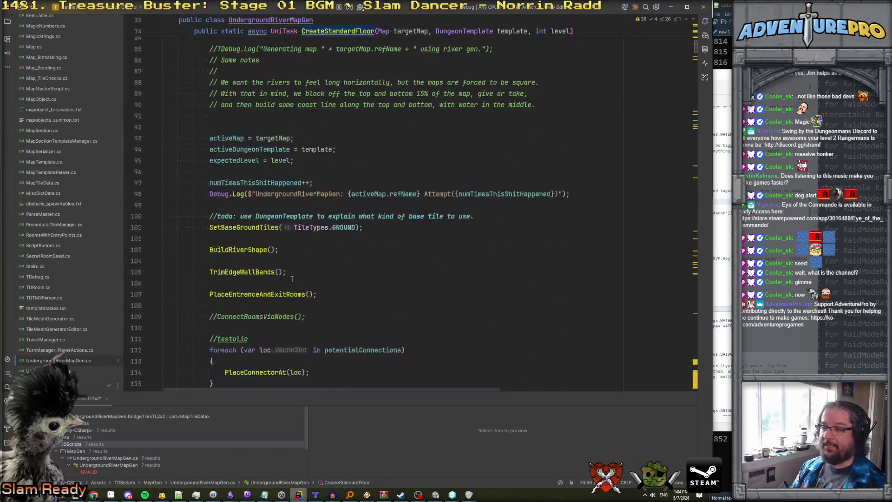
pyautogui.scroll(-3, 292, 278)
pyautogui.click(275, 271)
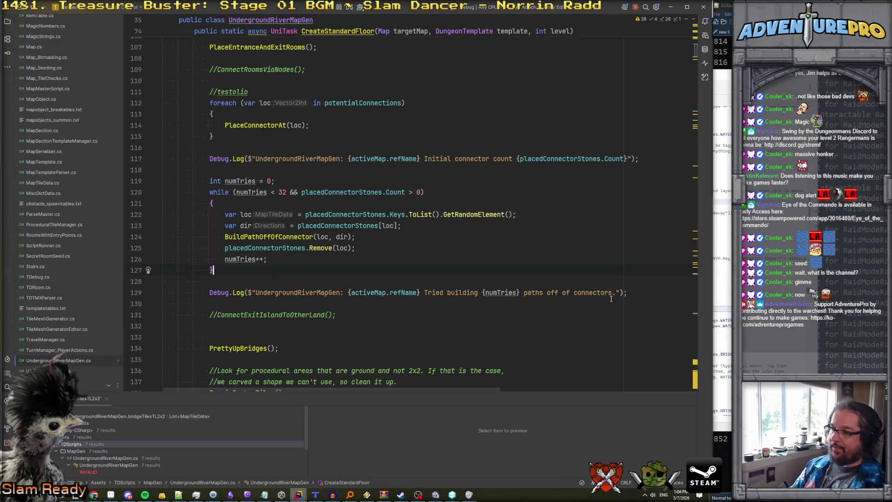
pyautogui.press('Return')
pyautogui.press('Return')
pyautogui.write('if')
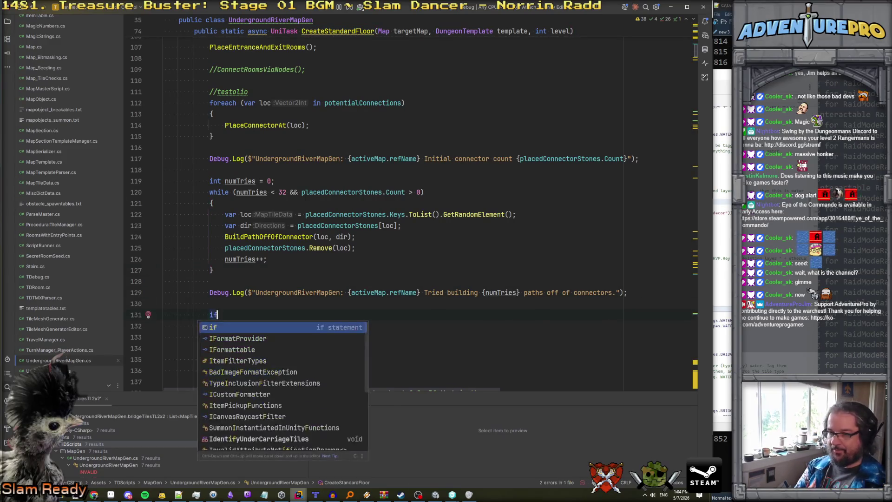
pyautogui.write('( numTries < ')
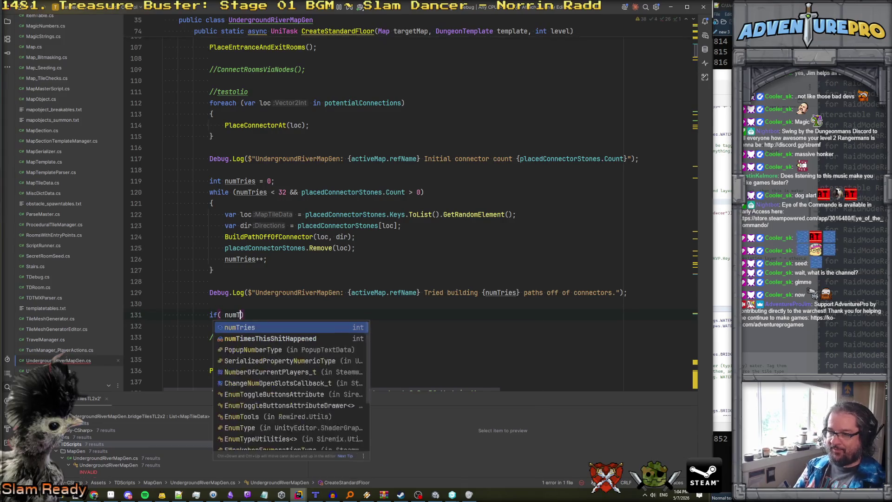
pyautogui.write('20 )')
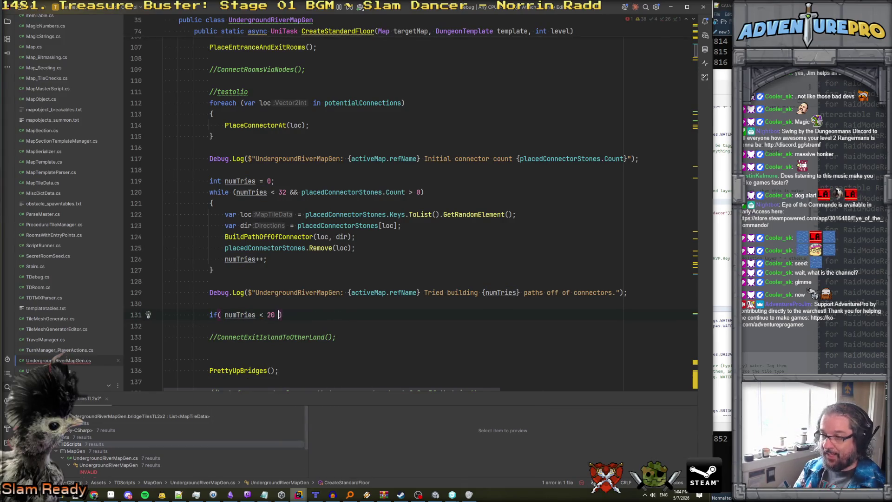
pyautogui.press('Return')
pyautogui.write('{')
pyautogui.press('Return')
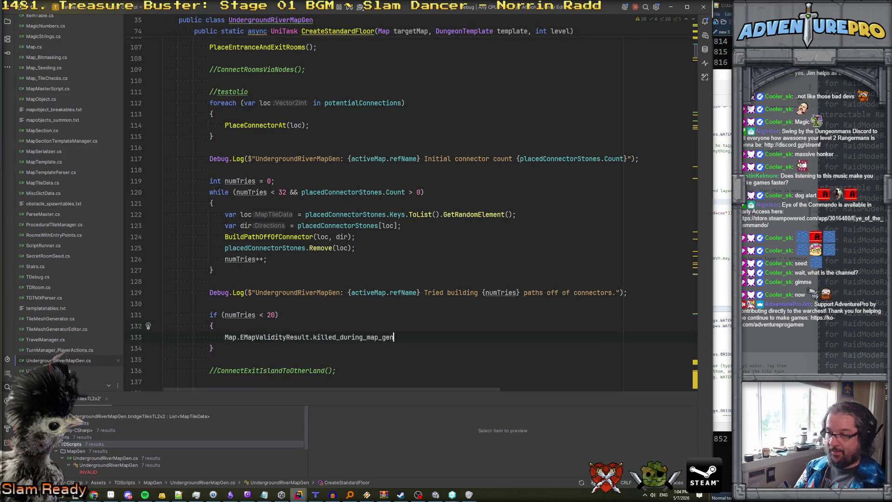
# - Accept the suggested line inside the block, then search the project for 'validityDuring'
pyautogui.press('Tab')
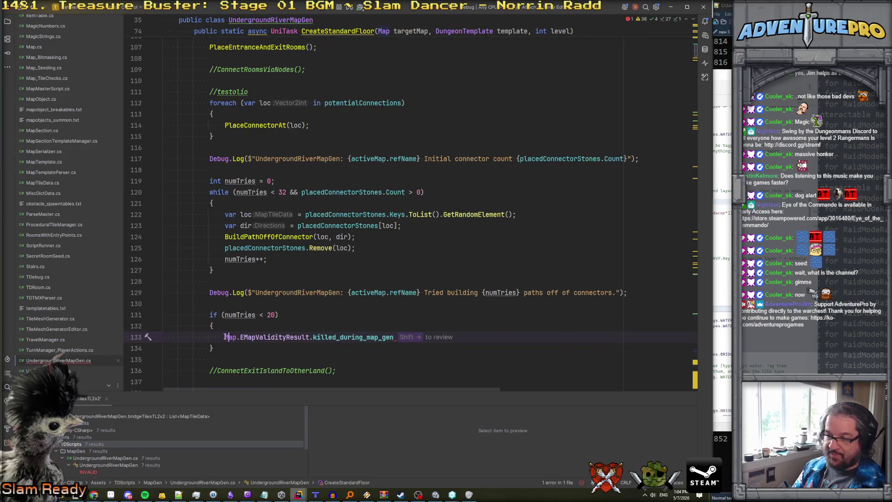
pyautogui.write('v')
pyautogui.press('Escape')
pyautogui.write('alidit')
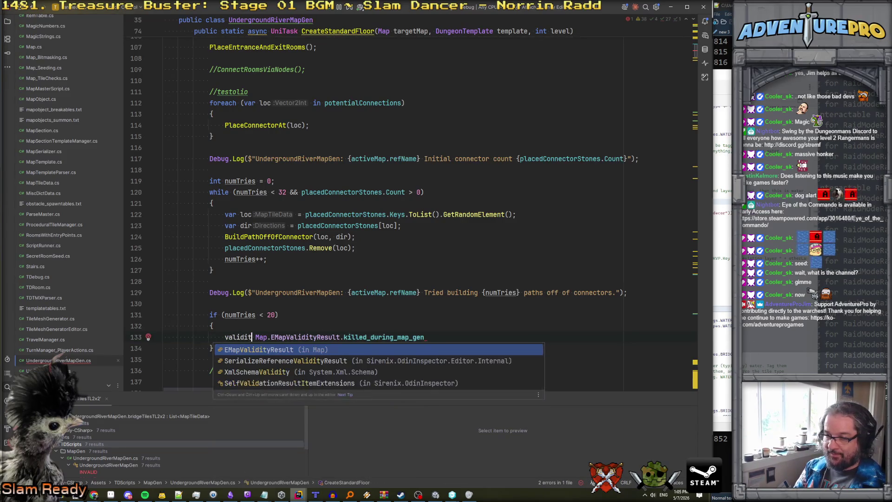
pyautogui.write('yDurn')
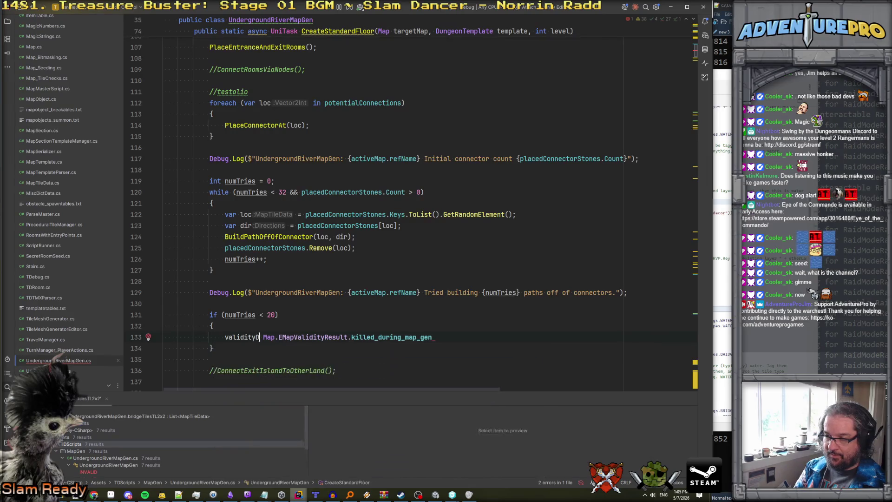
pyautogui.hotkey('ctrl', 'shift', 'f')
pyautogui.write('validityDuring')
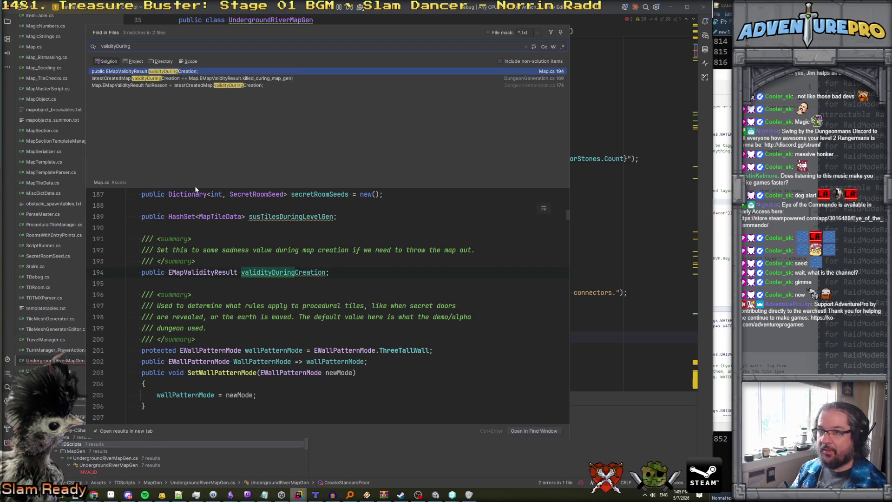
# - Complete the line as activeMap.validityDuringCreation = killed_during_map_gen; in the new check
pyautogui.doubleClick(295, 272)
pyautogui.click(590, 260)
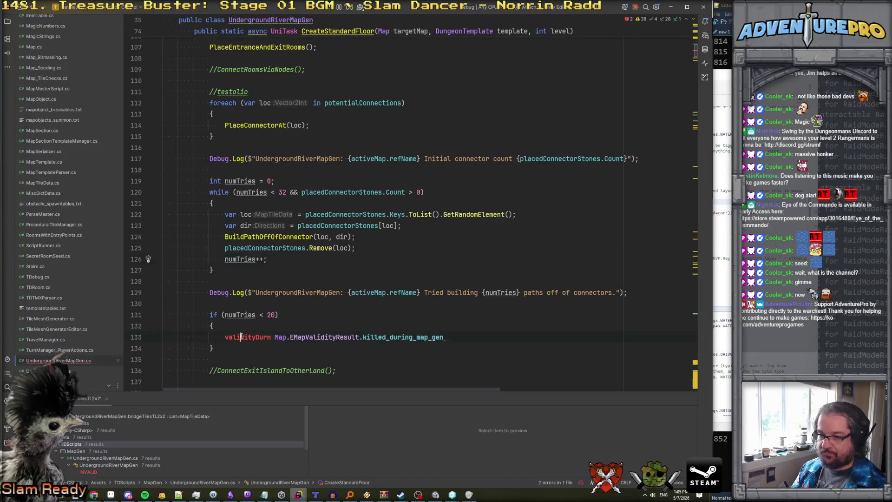
pyautogui.doubleClick(240, 336)
pyautogui.write('activeMap.validityDuringCreation =')
pyautogui.press('Tab')
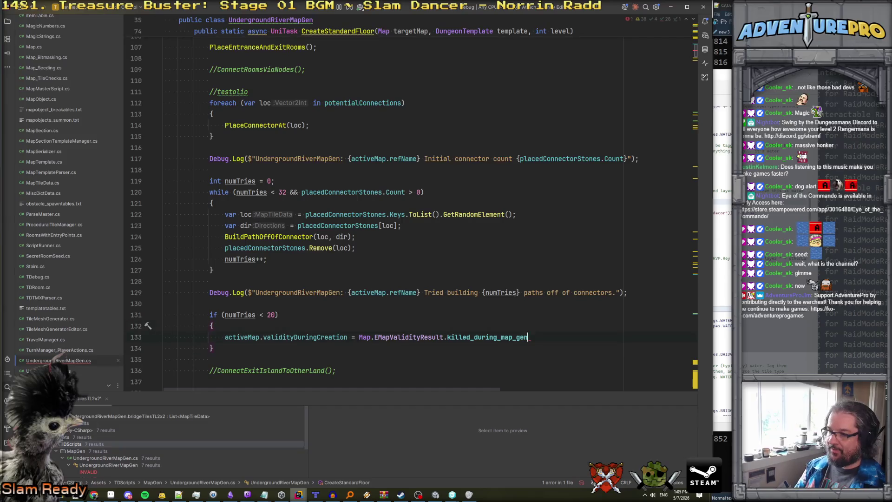
pyautogui.write(';')
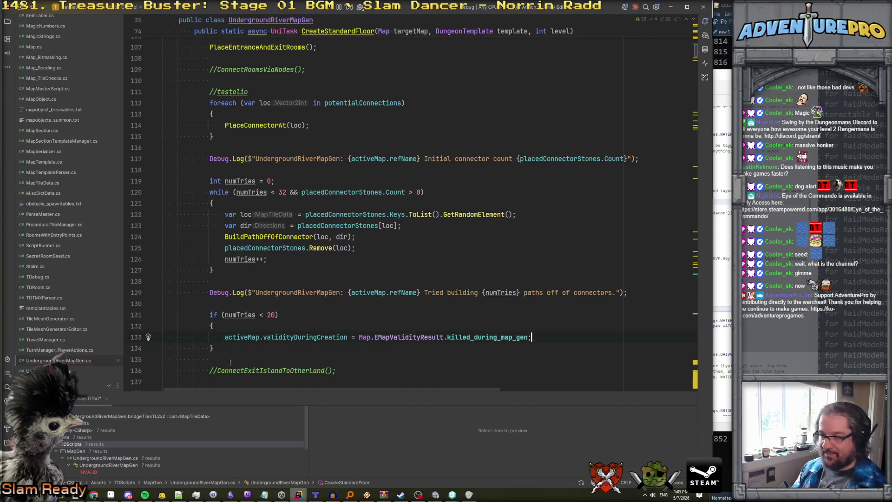
# - Lower the tries threshold from 20 to 10, moving the log inside the if block with 'That's not enough.'
pyautogui.doubleClick(270, 315)
pyautogui.write('10')
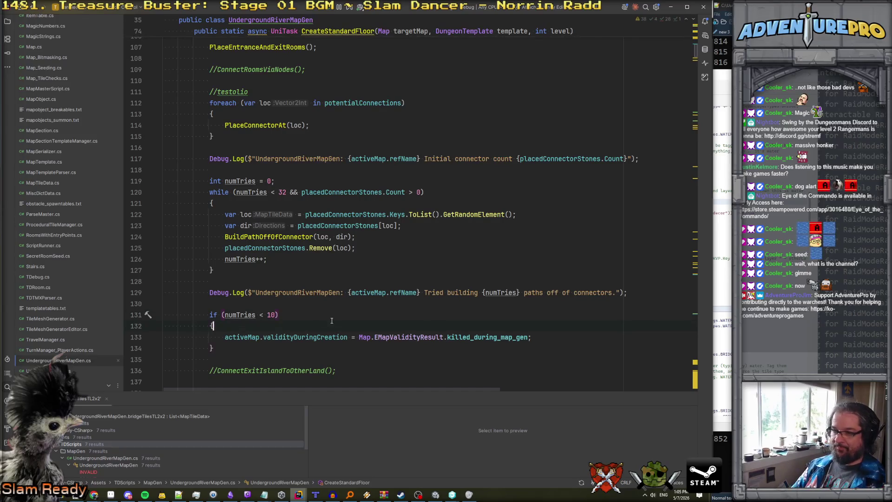
pyautogui.moveTo(209, 292); pyautogui.dragTo(664, 289)
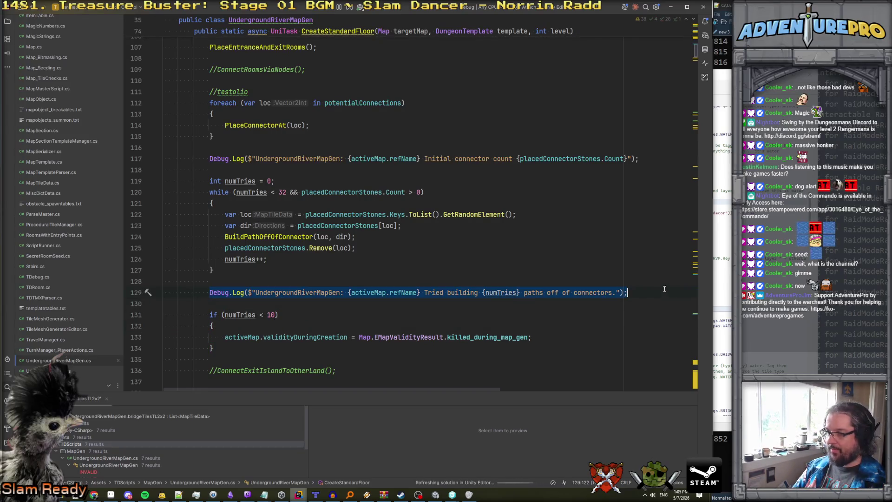
pyautogui.hotkey('ctrl', 'x')
pyautogui.click(474, 327)
pyautogui.press('Return')
pyautogui.hotkey('ctrl', 'v')
pyautogui.click(630, 337)
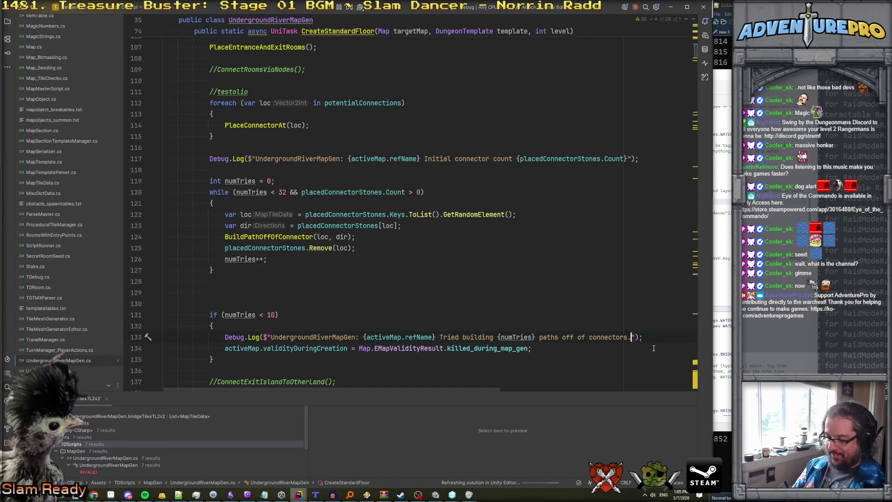
pyautogui.write("That's not enough.")
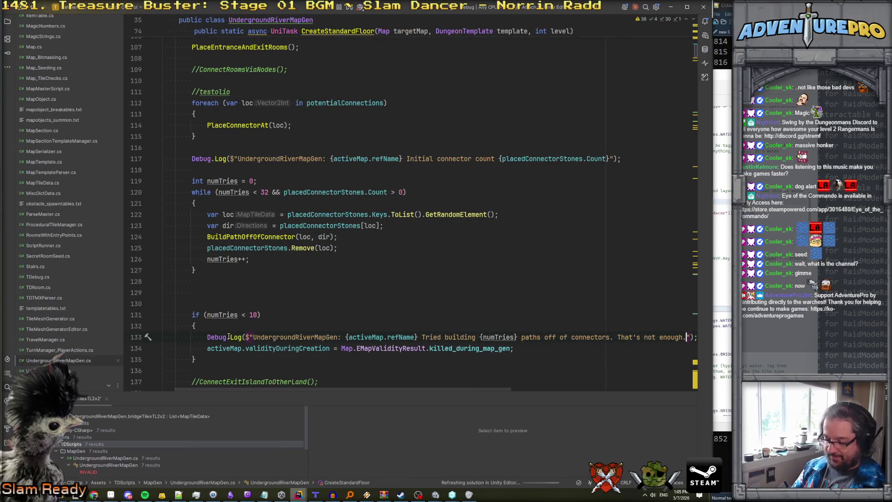
# - Search the project for 'orange>' and insert <color=orange> into the warning message
pyautogui.hotkey('ctrl', 'shift', 'f')
pyautogui.write('orange>')
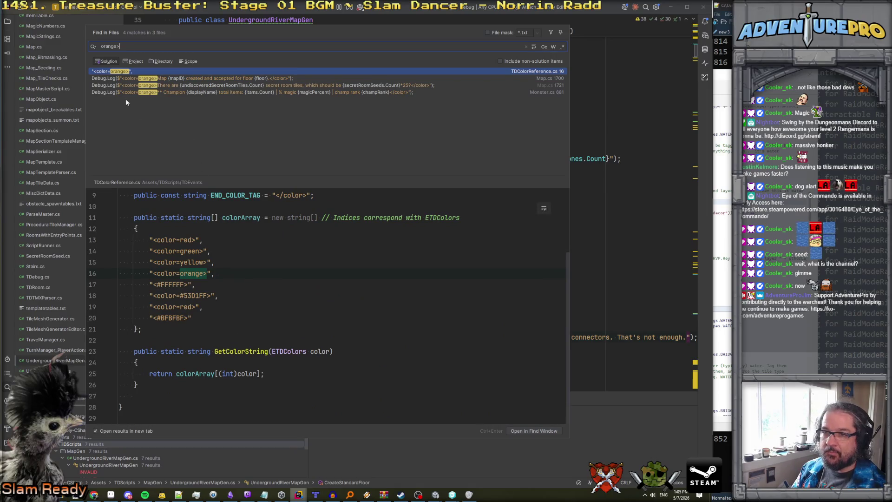
pyautogui.click(612, 258)
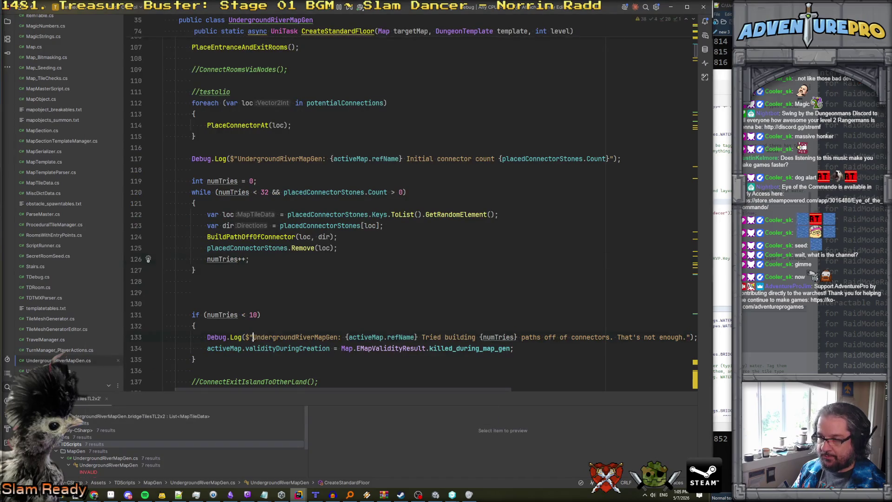
pyautogui.write('<color=ora')
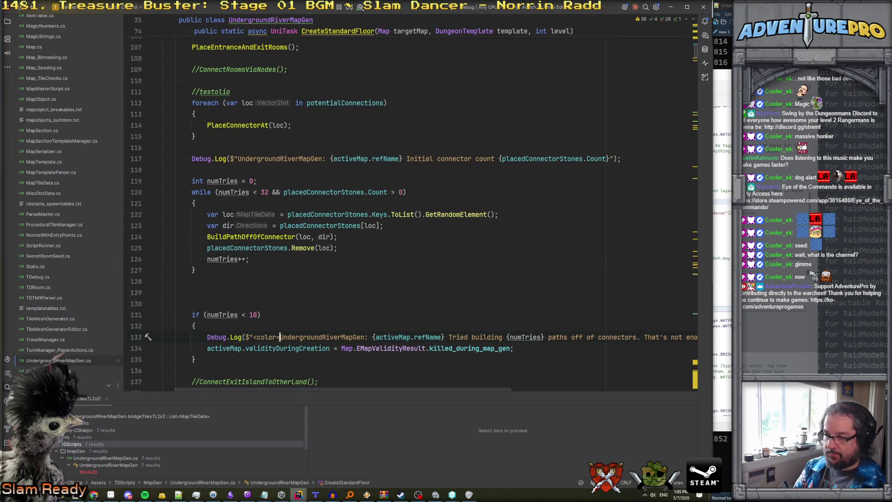
pyautogui.write('nge>')
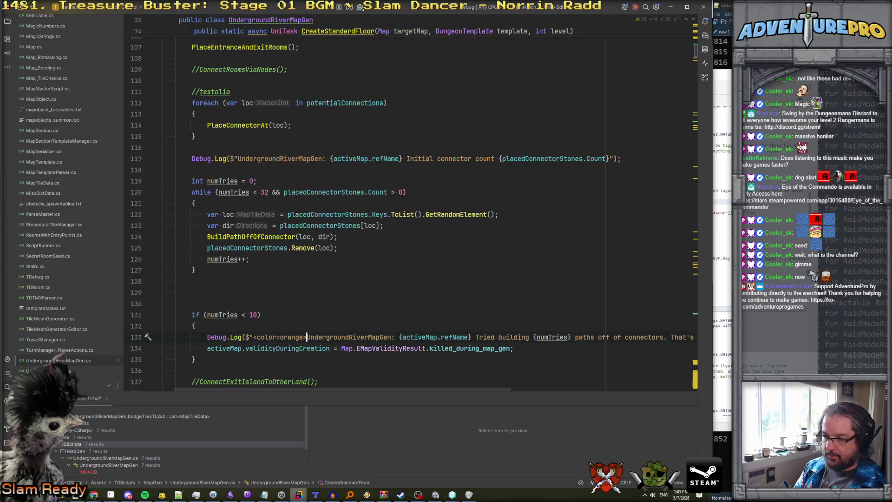
# - Delete the blank lines above the check and comment out the initial connector count log
pyautogui.press('End')
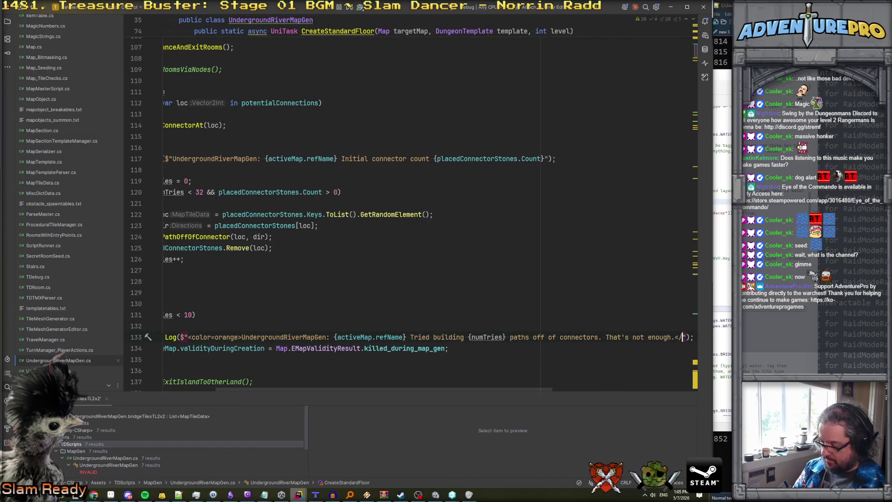
pyautogui.click(163, 348)
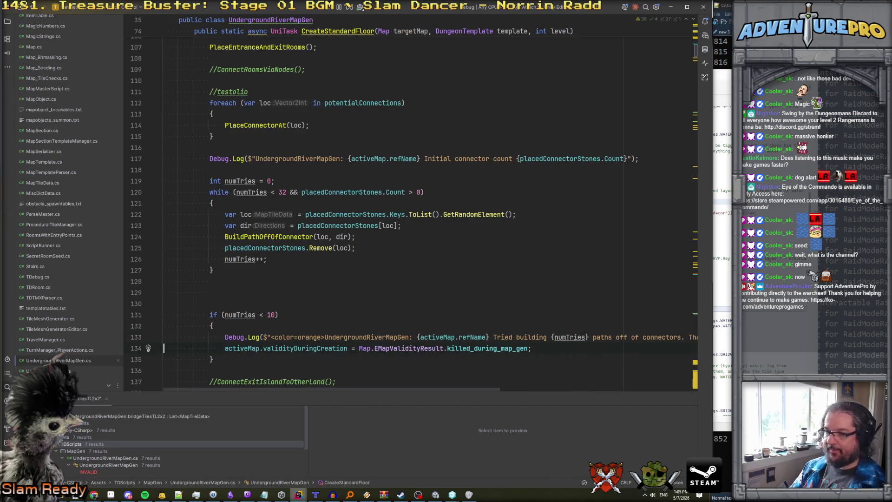
pyautogui.hotkey('shift', 'Down')
pyautogui.hotkey('shift', 'Down')
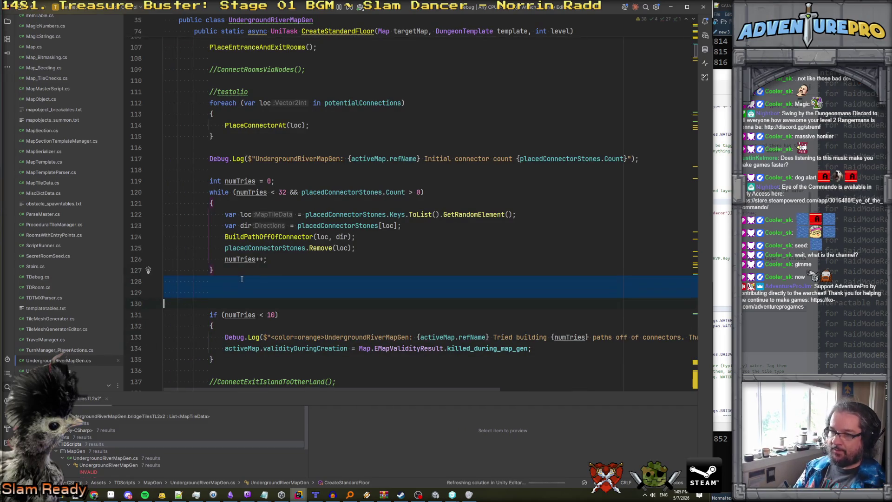
pyautogui.press('Delete')
pyautogui.press('Up')
pyautogui.press('Up')
pyautogui.press('Up')
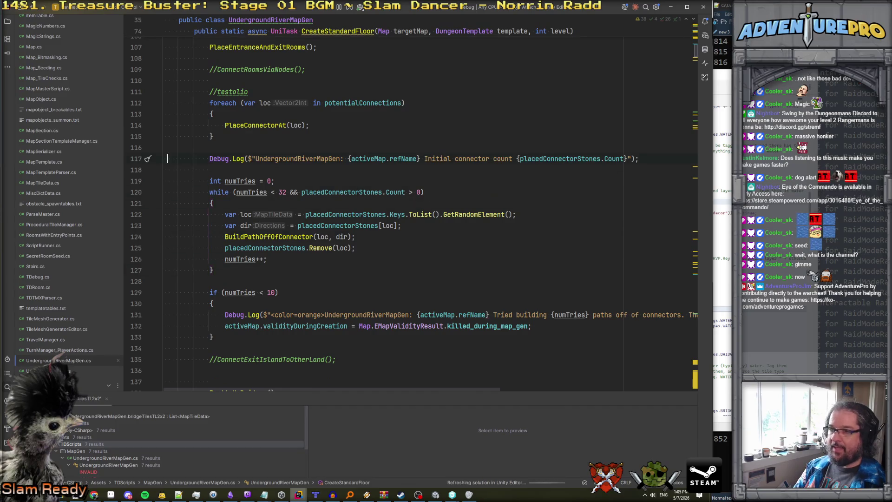
pyautogui.press('Home')
pyautogui.write('//')
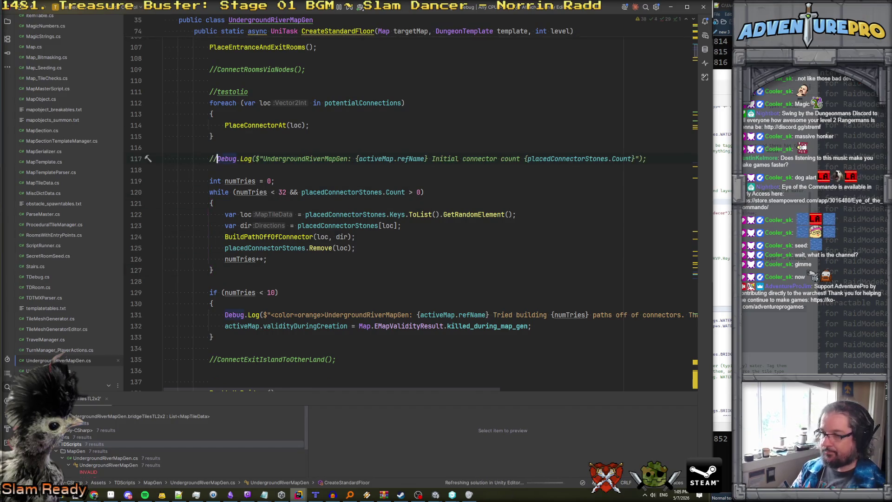
# - Uncomment the ConnectExitIslandToOtherLand() call, remove its extra blank line, and return to Unity
pyautogui.scroll(9, 321, 274)
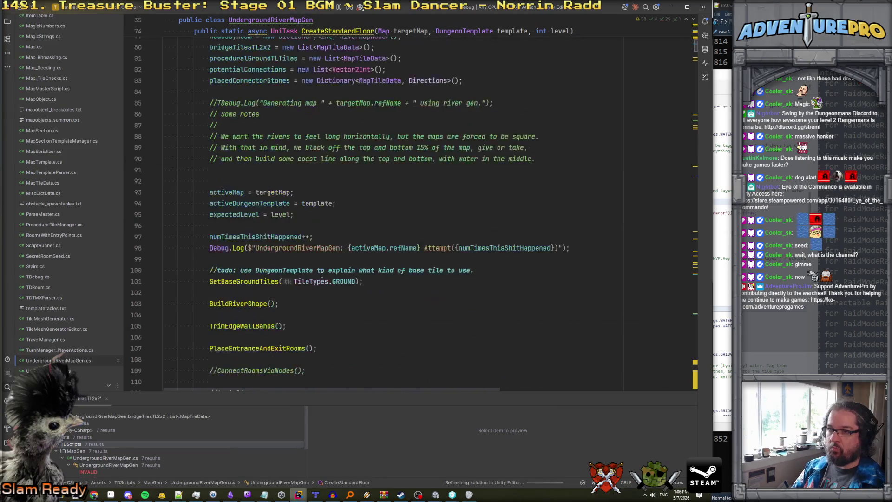
pyautogui.scroll(-16, 322, 274)
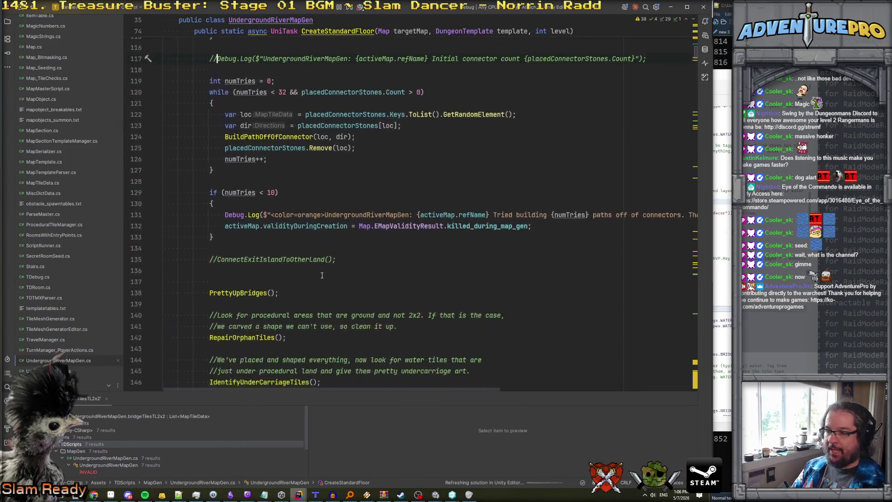
pyautogui.scroll(1, 322, 276)
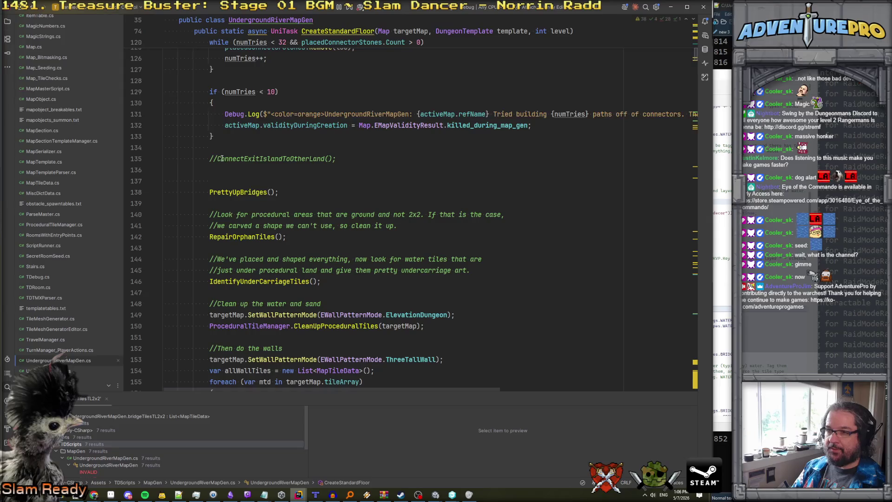
pyautogui.click(221, 169)
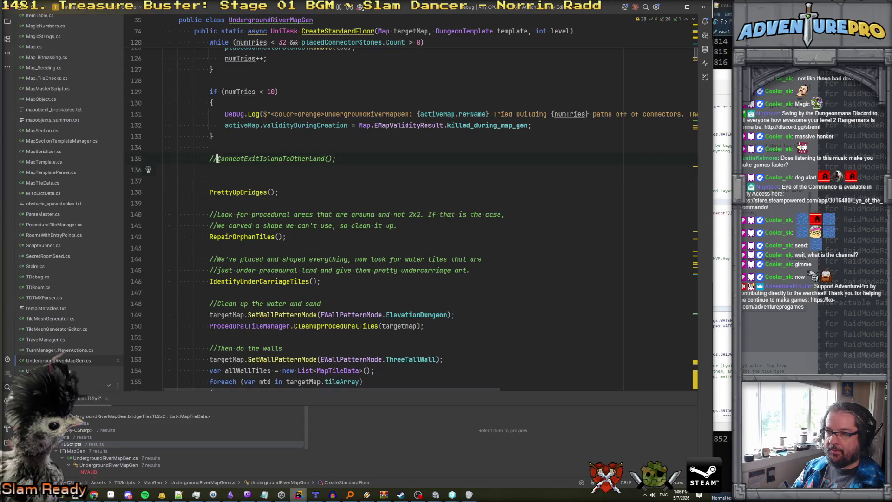
pyautogui.hotkey('ctrl', '/')
pyautogui.hotkey('shift', 'Down')
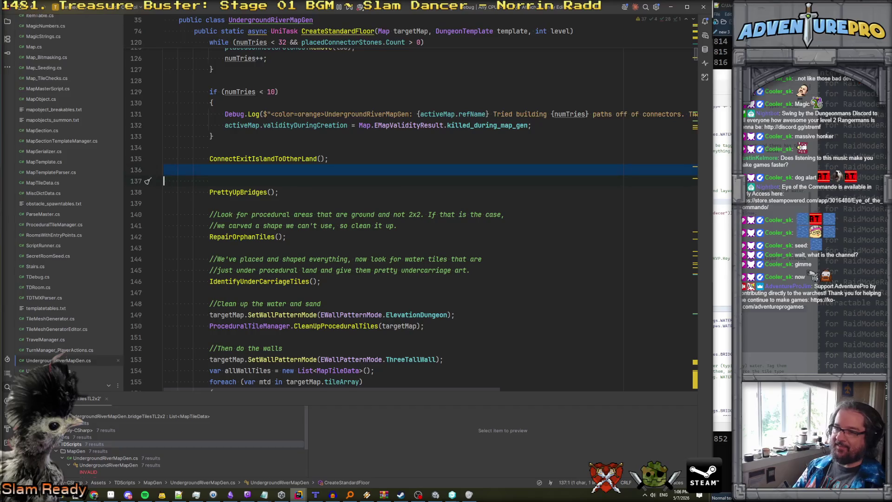
pyautogui.press('BackSpace')
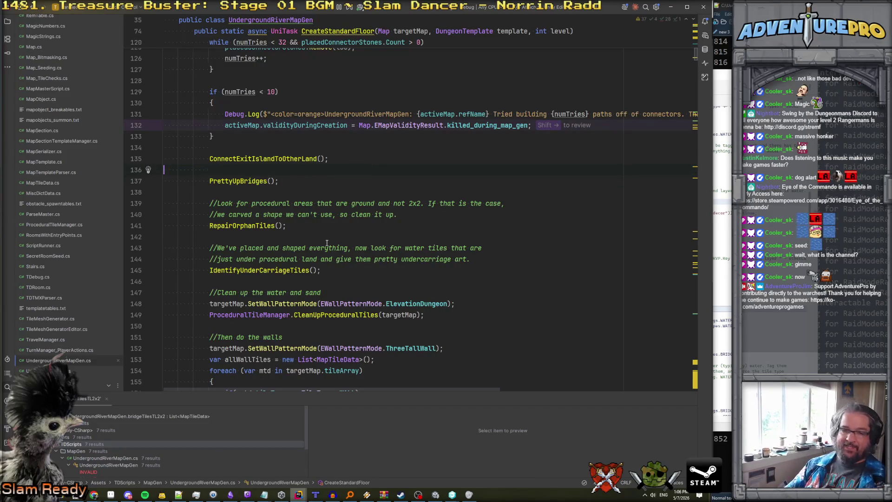
pyautogui.hotkey('alt', 'Tab')
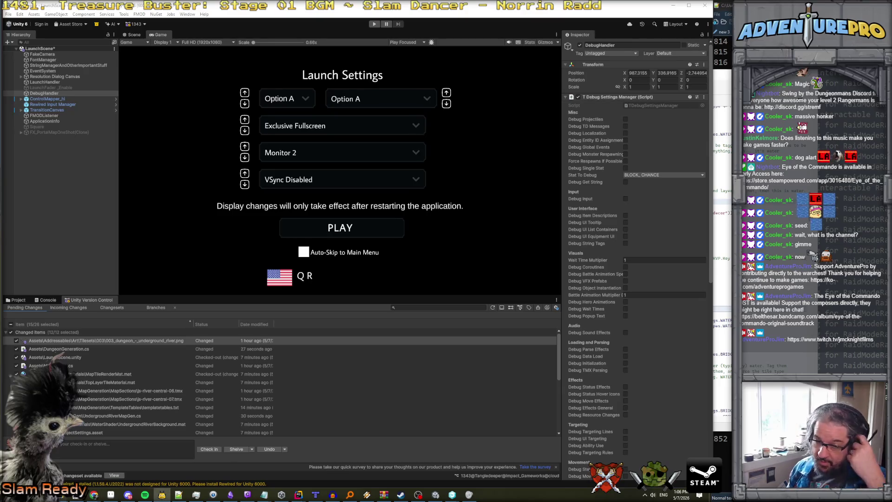
# - Enter play mode so the Gameplay scene loads the regenerated river map
pyautogui.click(374, 24)
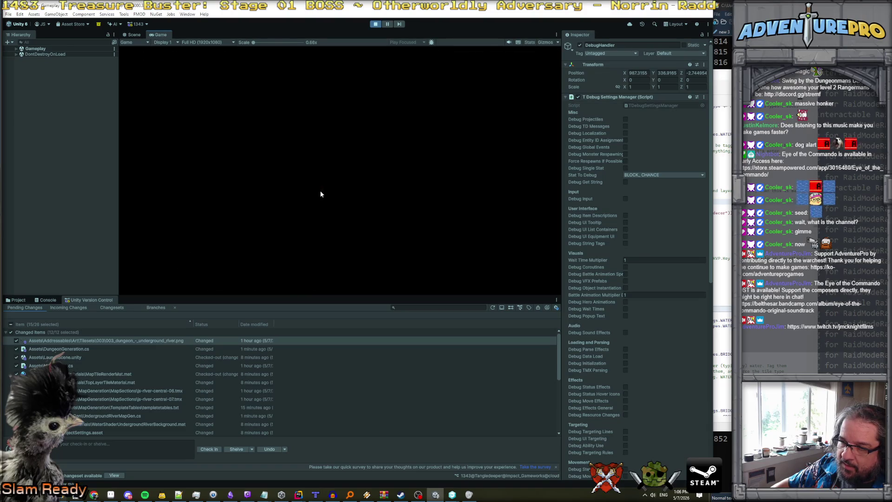
# - Show the Console log and walk the hero right across the water stones onto the next islands
pyautogui.click(48, 300)
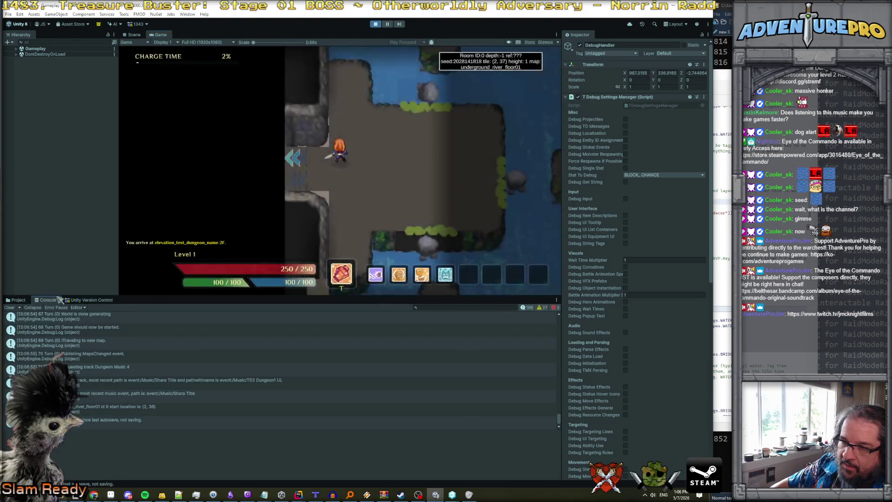
pyautogui.press('Right')
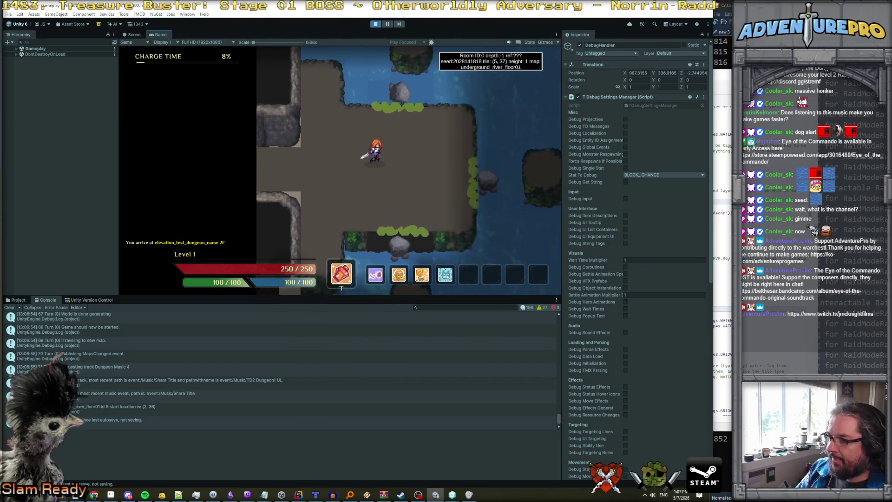
pyautogui.press('Right')
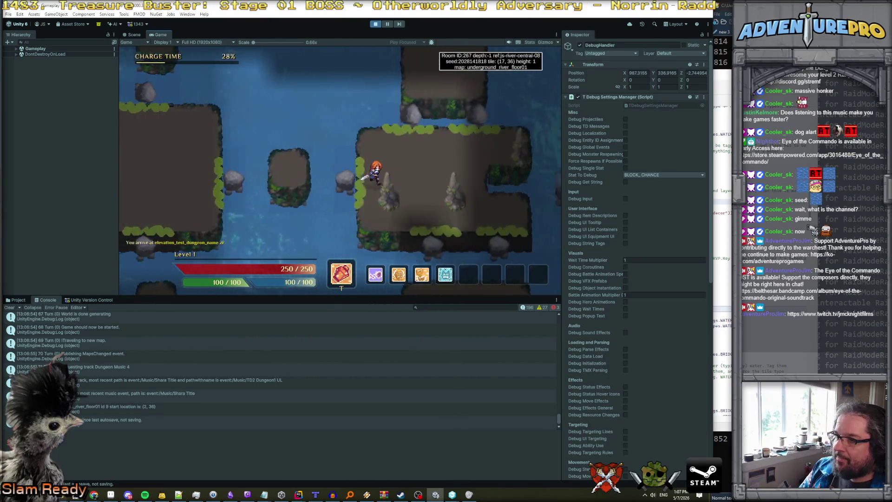
pyautogui.press('Right')
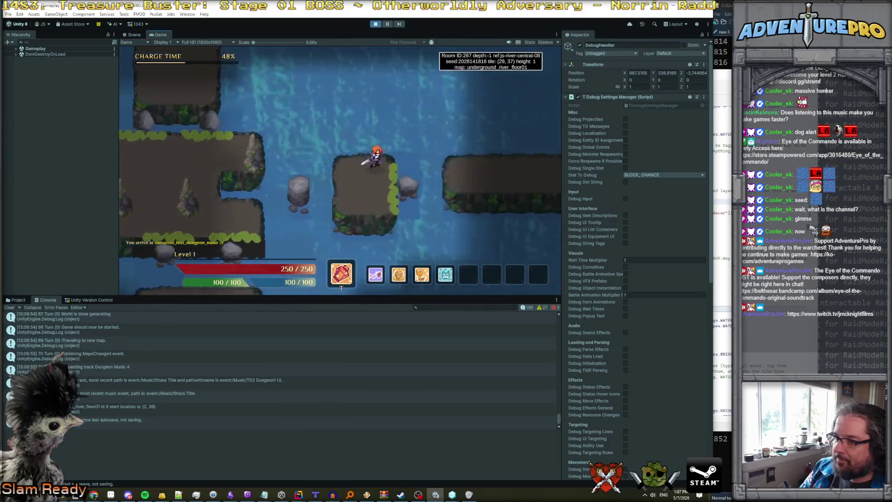
pyautogui.press('Right')
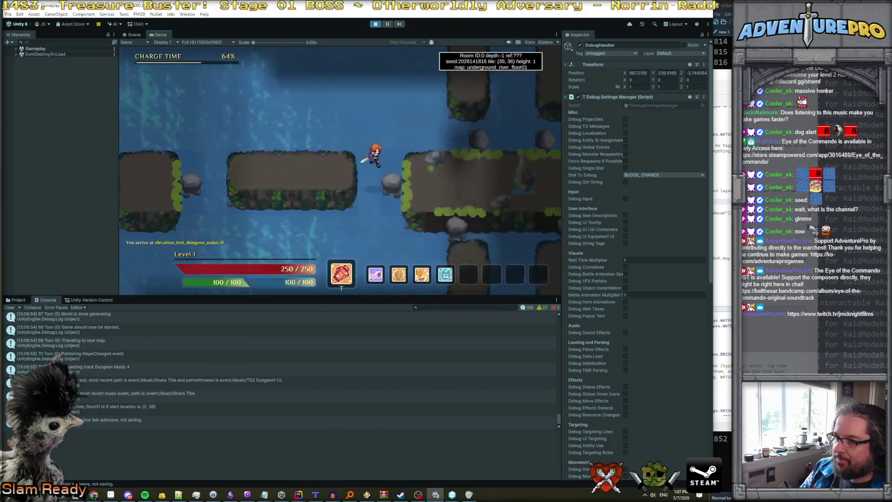
pyautogui.press('Down')
pyautogui.press('Down')
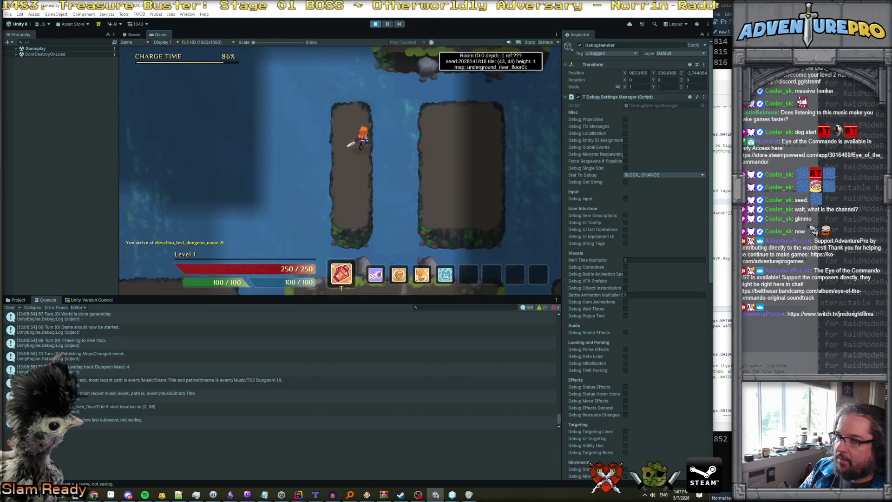
# - Walk the hero through rooms 268, 269 and 271, then head back left
pyautogui.press('Up')
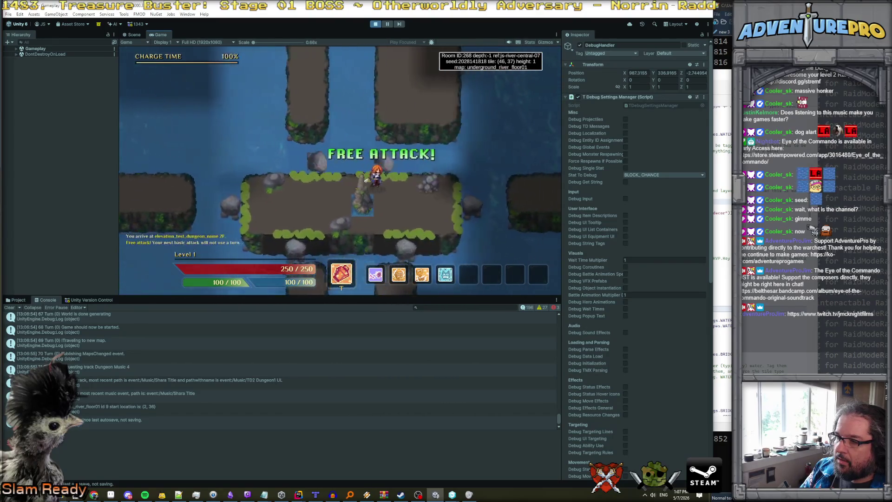
pyautogui.press('Down')
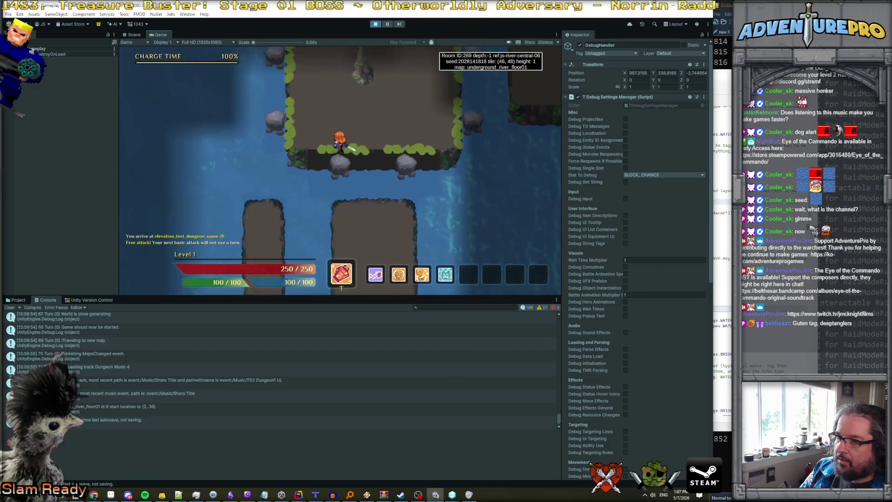
pyautogui.press('Down')
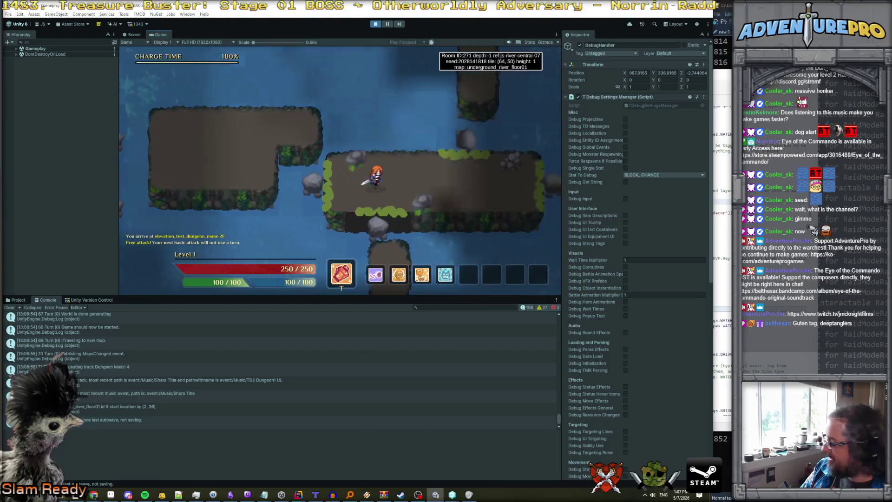
pyautogui.press('Right')
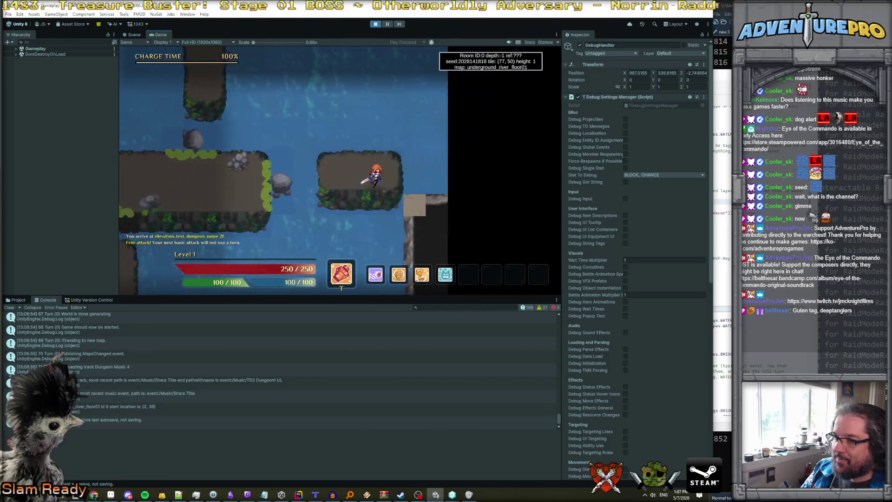
pyautogui.press('Left')
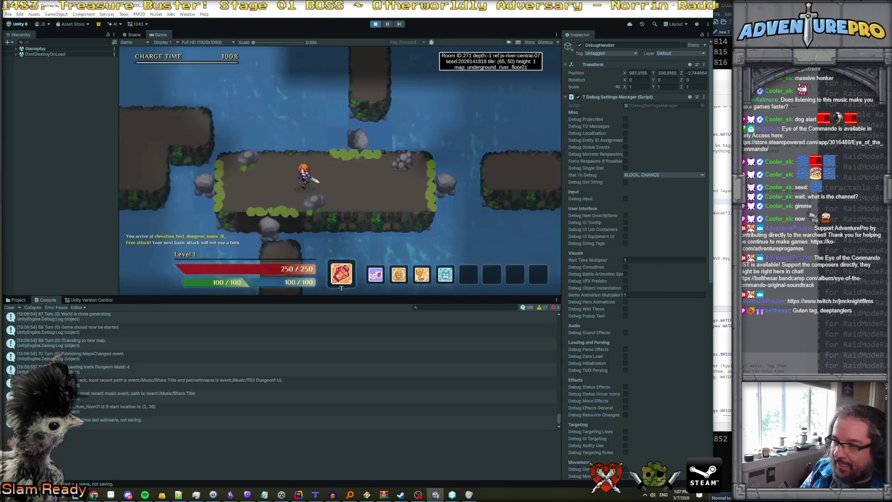
pyautogui.press('Left')
pyautogui.press('Down')
pyautogui.press('Down')
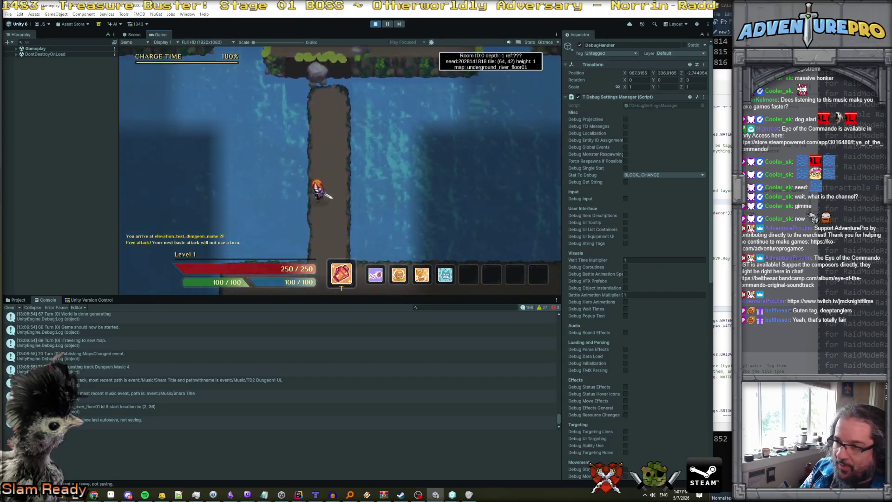
pyautogui.press('Down')
pyautogui.press('Down')
pyautogui.press('Down')
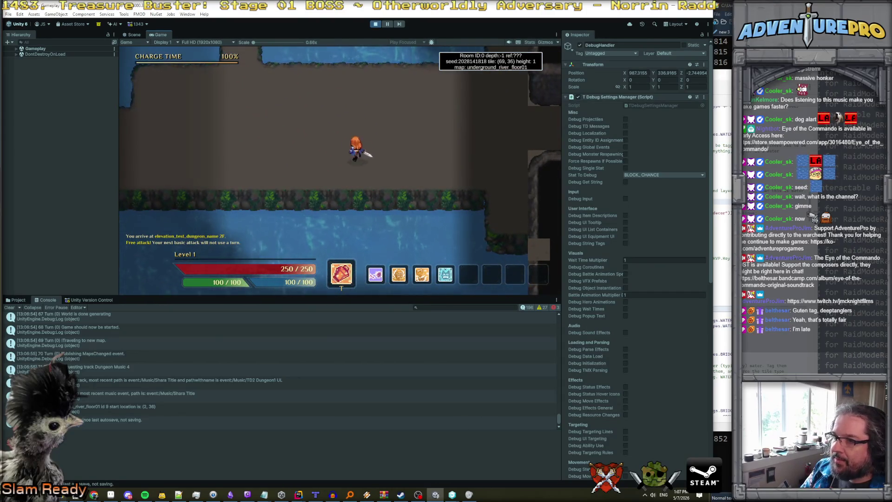
pyautogui.press('Left')
pyautogui.press('Left')
pyautogui.press('Left')
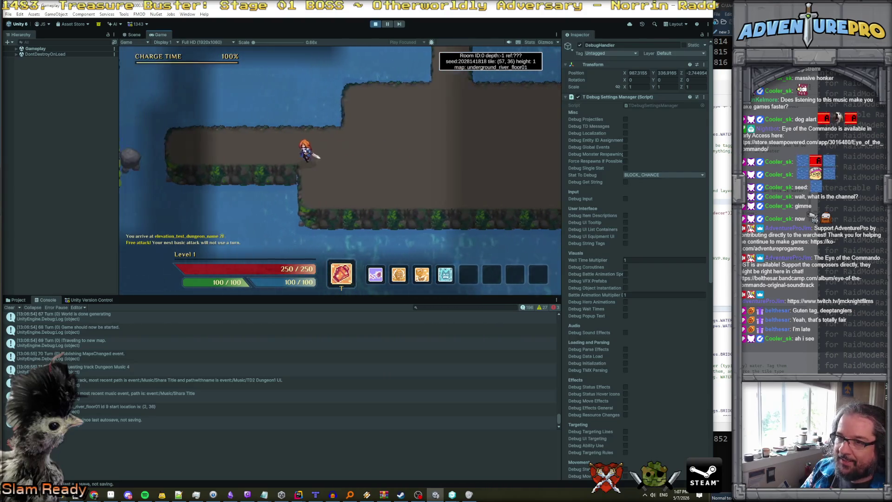
pyautogui.press('Left')
pyautogui.press('Left')
pyautogui.press('Left')
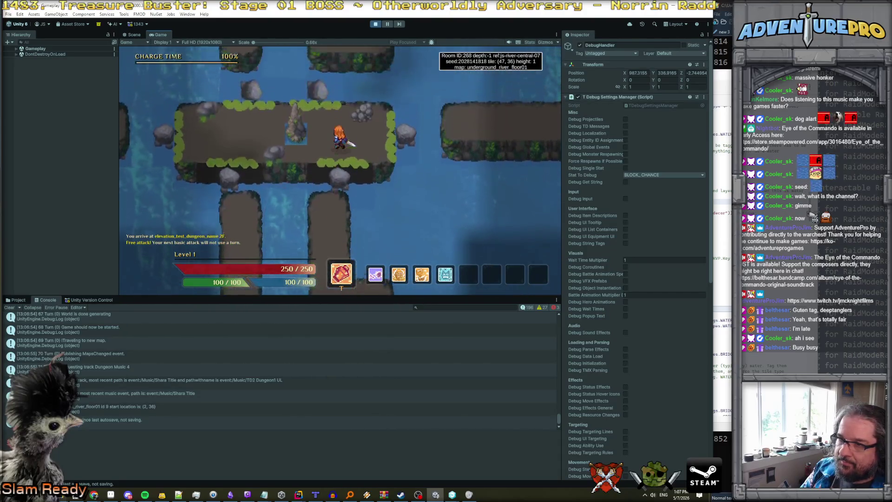
# - Walk the hero north through room 270, then back down and up again
pyautogui.press('Left')
pyautogui.press('Left')
pyautogui.press('Left')
pyautogui.press('Up')
pyautogui.press('Up')
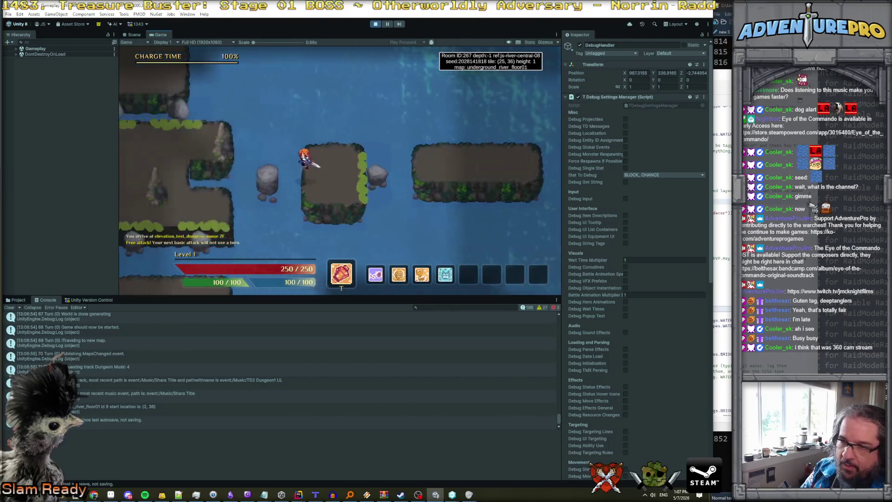
pyautogui.press('Up')
pyautogui.press('Up')
pyautogui.press('Up')
pyautogui.press('Left')
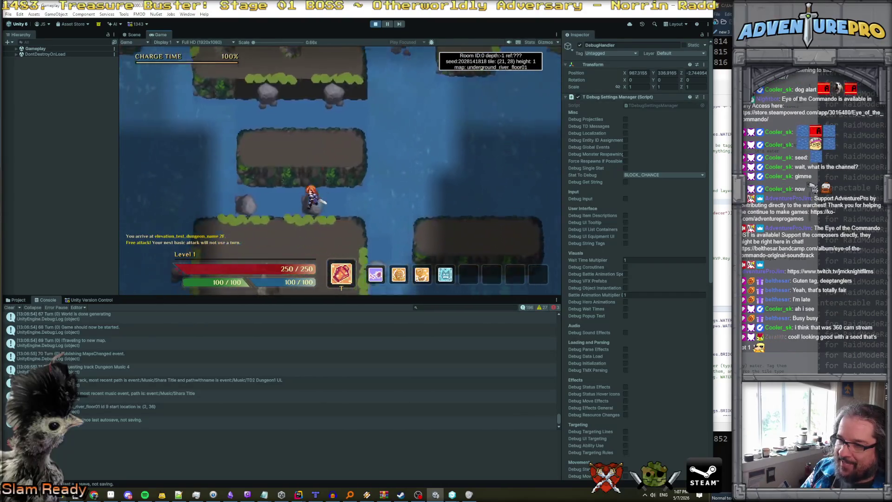
pyautogui.press('Up')
pyautogui.press('Up')
pyautogui.press('Up')
pyautogui.press('Right')
pyautogui.press('Right')
pyautogui.press('Right')
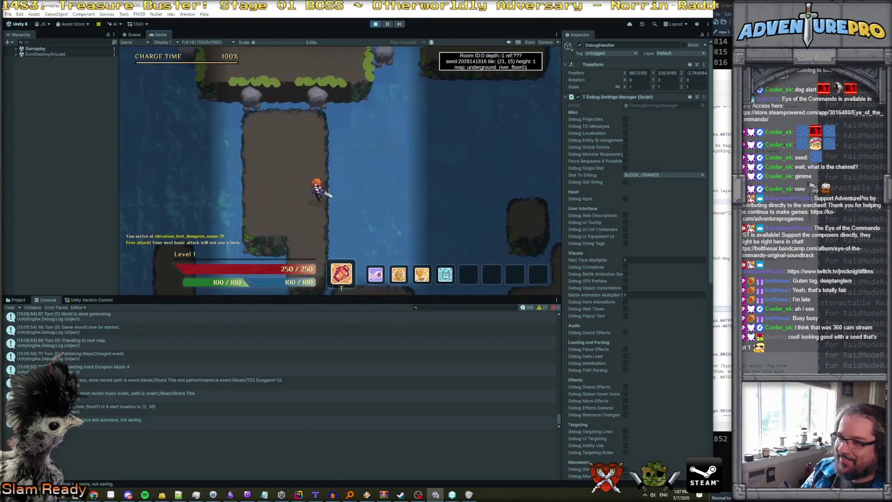
pyautogui.press('Right')
pyautogui.press('Right')
pyautogui.press('Right')
pyautogui.press('Up')
pyautogui.press('Up')
pyautogui.press('Up')
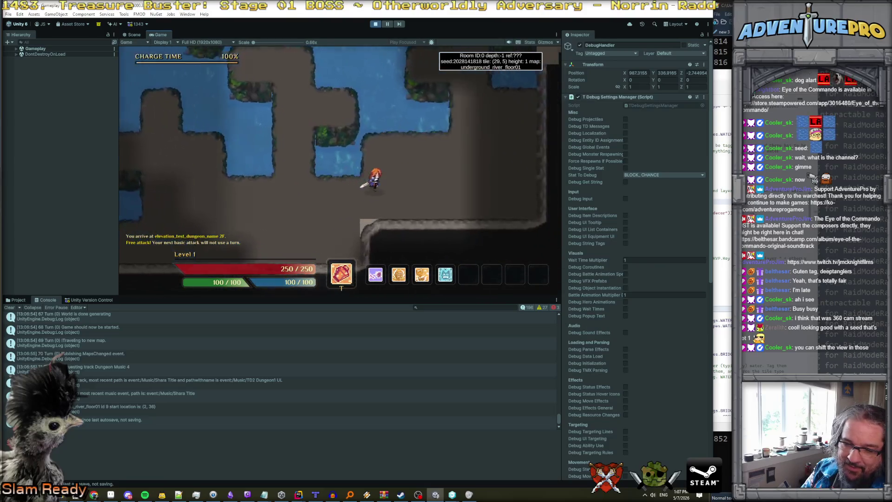
pyautogui.press('Down')
pyautogui.press('Down')
pyautogui.press('Down')
pyautogui.press('Left')
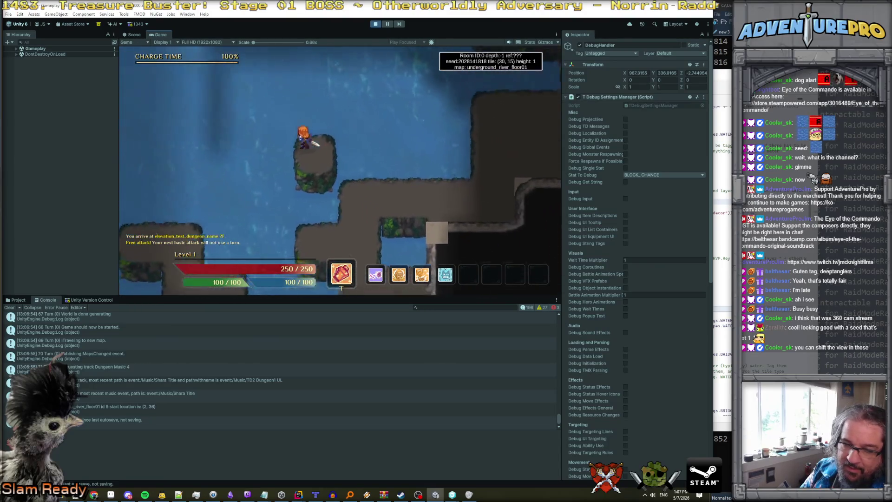
pyautogui.press('Up')
pyautogui.press('Up')
pyautogui.press('Up')
pyautogui.press('Left')
pyautogui.press('Left')
pyautogui.press('Left')
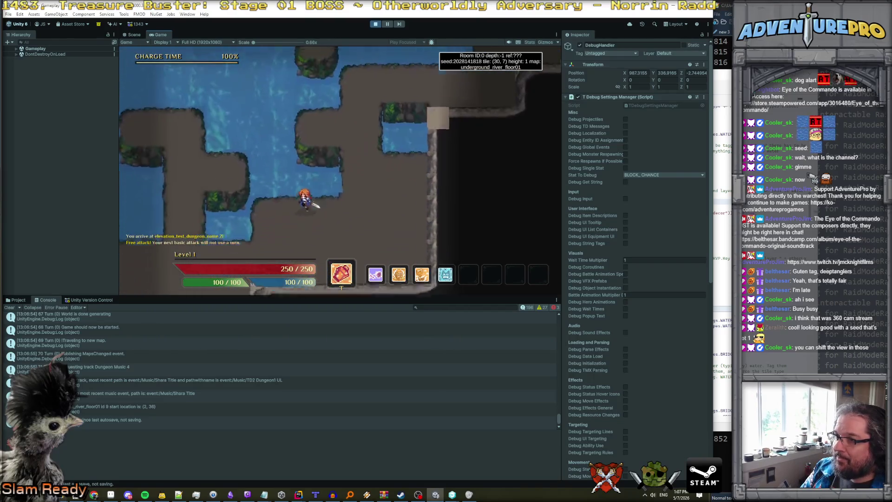
# - Weave the hero through the western land paths between the pools, ending at tile (24, 3) in room 0
pyautogui.press('Left')
pyautogui.press('Left')
pyautogui.press('Left')
pyautogui.press('Down')
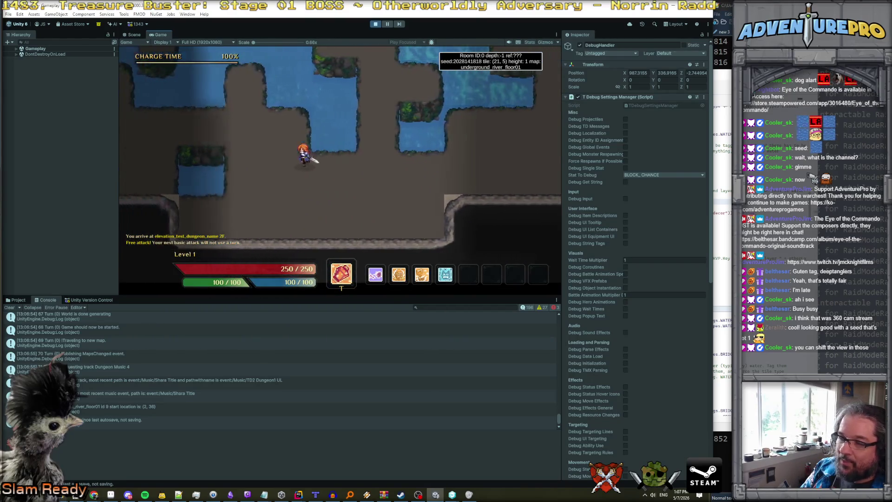
pyautogui.press('Left')
pyautogui.press('Left')
pyautogui.press('Left')
pyautogui.press('Down')
pyautogui.press('Down')
pyautogui.press('Down')
pyautogui.press('Down')
pyautogui.press('Down')
pyautogui.press('Right')
pyautogui.press('Right')
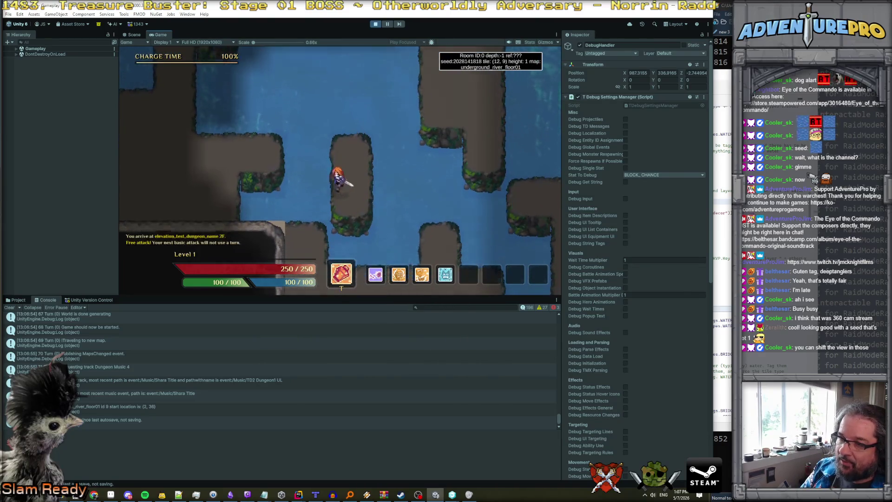
pyautogui.press('Left')
pyautogui.press('Left')
pyautogui.press('Up')
pyautogui.press('Up')
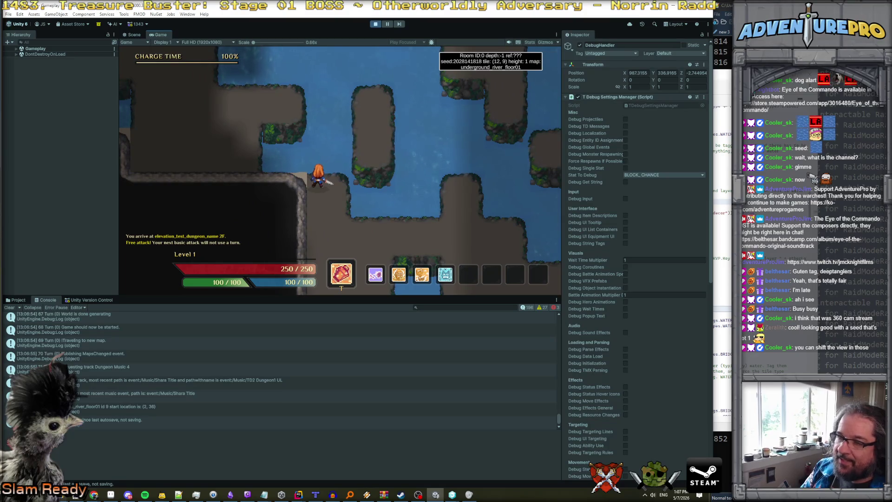
pyautogui.press('Right')
pyautogui.press('Right')
pyautogui.press('Down')
pyautogui.press('Down')
pyautogui.press('Down')
pyautogui.press('Up')
pyautogui.press('Up')
pyautogui.press('Up')
pyautogui.press('Left')
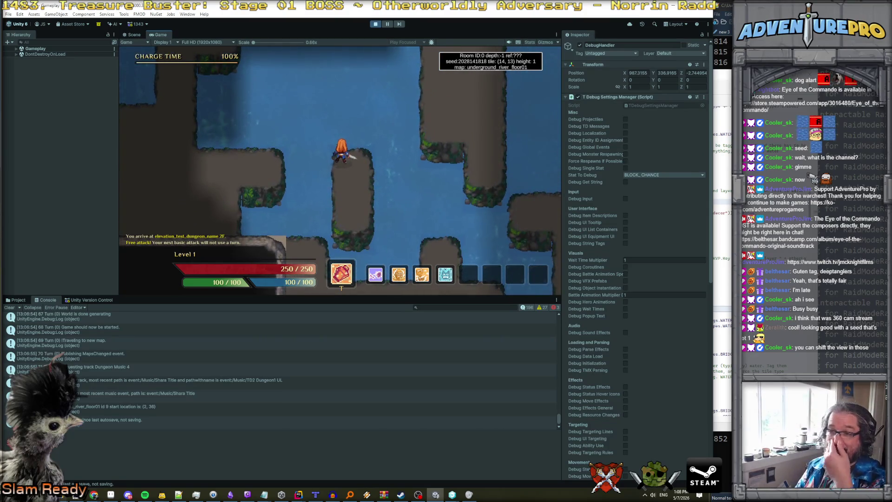
pyautogui.press('Right')
pyautogui.press('Right')
pyautogui.press('Right')
pyautogui.press('Up')
pyautogui.press('Up')
pyautogui.press('Up')
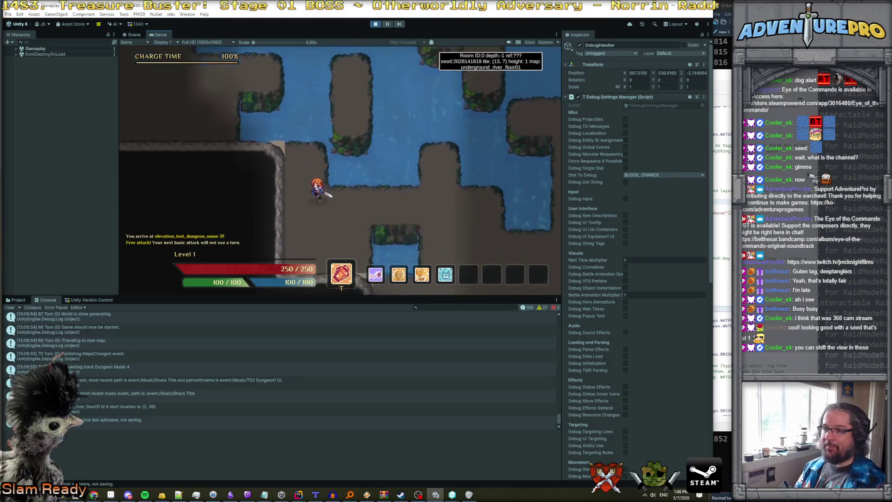
pyautogui.press('Right')
pyautogui.press('Right')
pyautogui.press('Right')
pyautogui.press('Down')
pyautogui.press('Down')
pyautogui.press('Down')
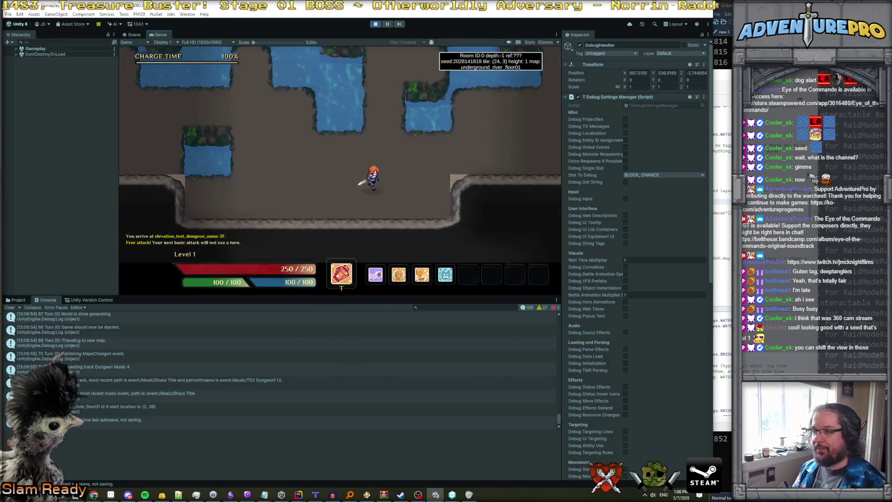